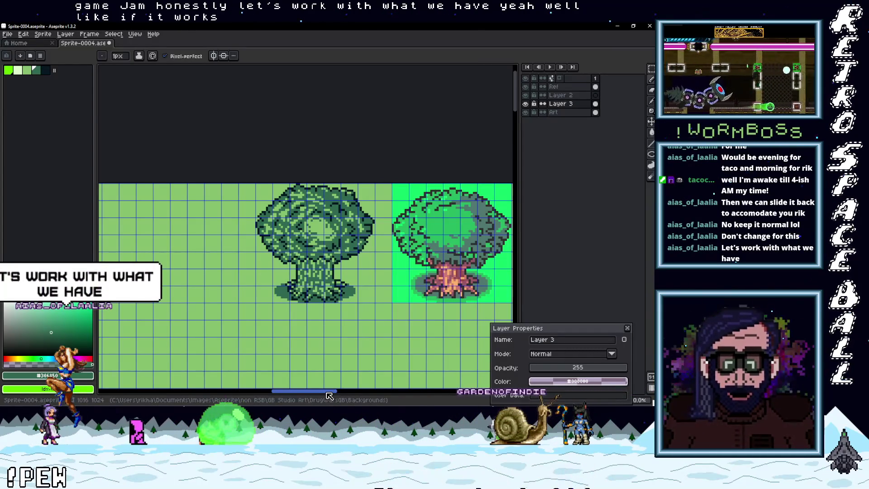
Pan the view onto the two trees and switch to the Rectangular Marquee tool (M).
{"action": "mouse_move", "coordinate": [348, 334]}
{"action": "left_mouse_down"}
{"action": "mouse_move", "coordinate": [378, 295]}
{"action": "mouse_move", "coordinate": [357, 311]}
{"action": "left_mouse_up"}
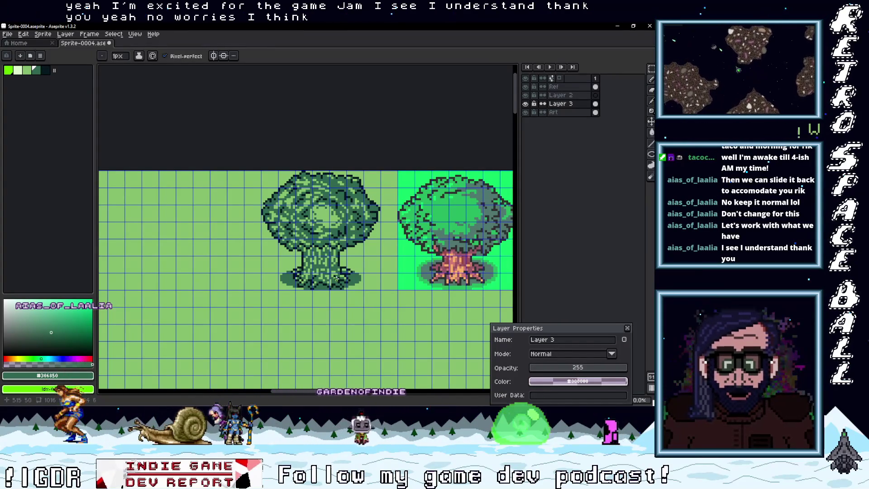
{"action": "scroll", "coordinate": [337, 279], "scroll_direction": "down", "scroll_amount": 3}
{"action": "scroll", "coordinate": [337, 279], "scroll_direction": "up", "scroll_amount": 4}
{"action": "scroll", "coordinate": [323, 270], "scroll_direction": "down", "scroll_amount": 1}
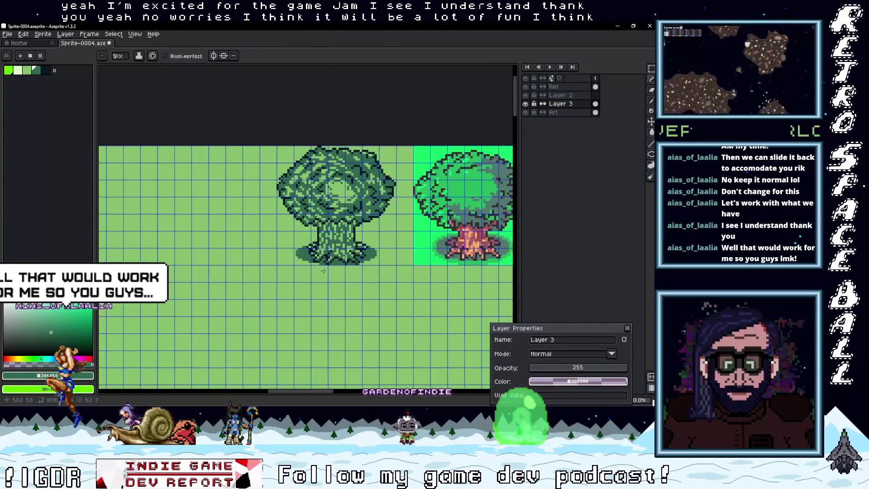
{"action": "key", "text": "m"}
{"action": "scroll", "coordinate": [368, 240], "scroll_direction": "up", "scroll_amount": 1}
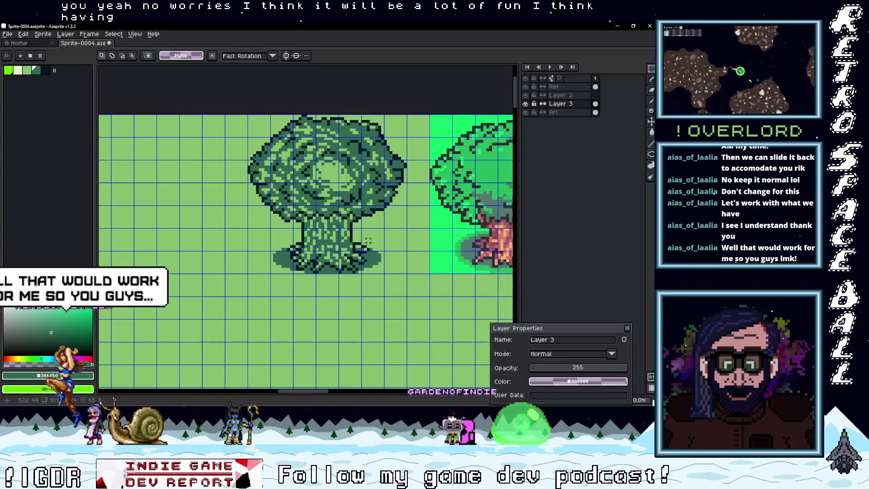
Box-select the dark green outline tree as a 56×56 piece and pan the view to it.
{"action": "left_click_drag", "start_coordinate": [406, 272], "coordinate": [246, 113]}
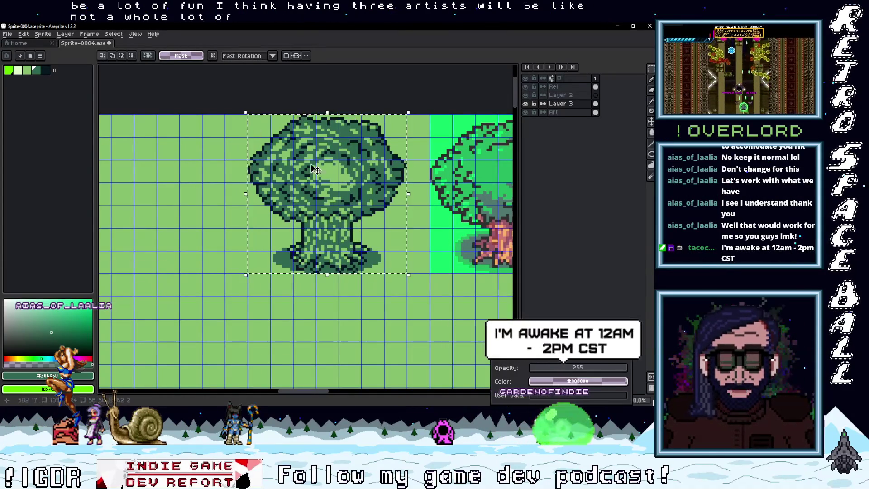
{"action": "scroll", "coordinate": [315, 170], "scroll_direction": "down", "scroll_amount": 2}
{"action": "left_click_drag", "start_coordinate": [315, 170], "coordinate": [413, 207]}
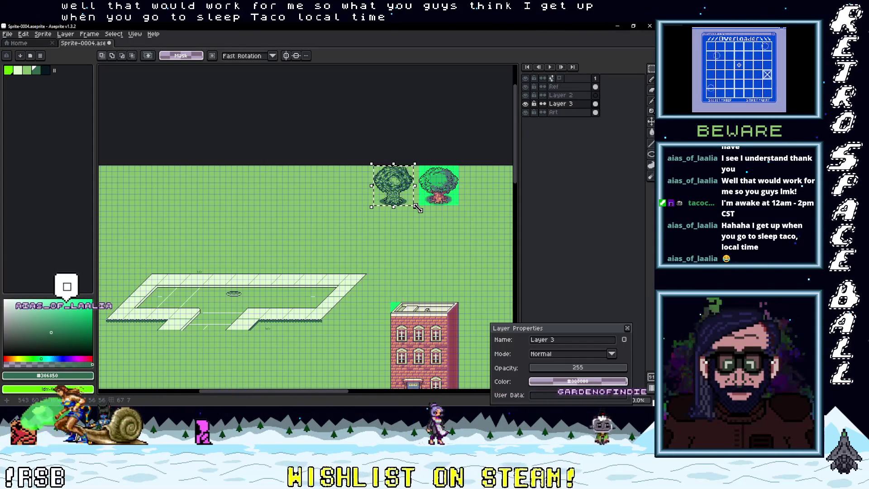
{"action": "scroll", "coordinate": [400, 208], "scroll_direction": "left", "scroll_amount": 3}
Drag the selected dark tree down-left onto the grass, then nudge it slightly right and down.
{"action": "left_click_drag", "start_coordinate": [460, 191], "coordinate": [210, 240]}
{"action": "scroll", "coordinate": [250, 255], "scroll_direction": "up", "scroll_amount": 2}
{"action": "scroll", "coordinate": [251, 254], "scroll_direction": "down", "scroll_amount": 2}
{"action": "scroll", "coordinate": [251, 255], "scroll_direction": "up", "scroll_amount": 2}
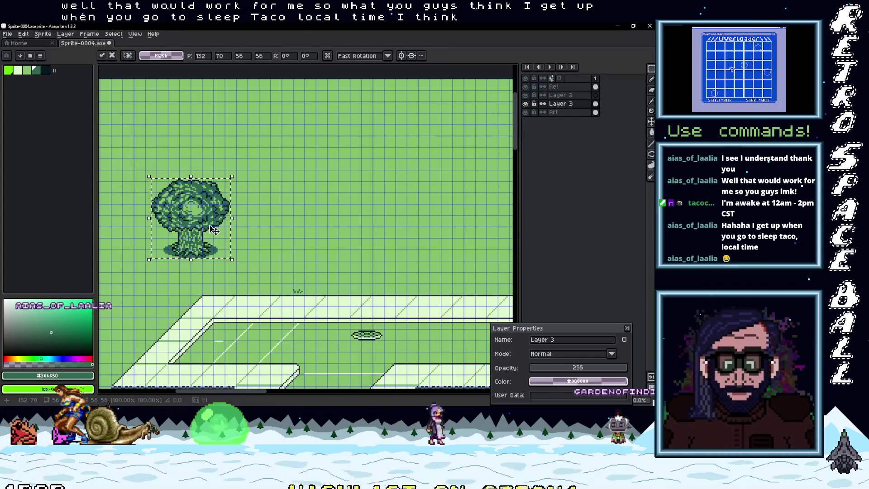
{"action": "scroll", "coordinate": [213, 232], "scroll_direction": "down", "scroll_amount": 2}
{"action": "scroll", "coordinate": [213, 232], "scroll_direction": "up", "scroll_amount": 2}
{"action": "mouse_move", "coordinate": [212, 234]}
{"action": "left_mouse_down"}
{"action": "mouse_move", "coordinate": [225, 244]}
{"action": "mouse_move", "coordinate": [217, 248]}
{"action": "left_mouse_up"}
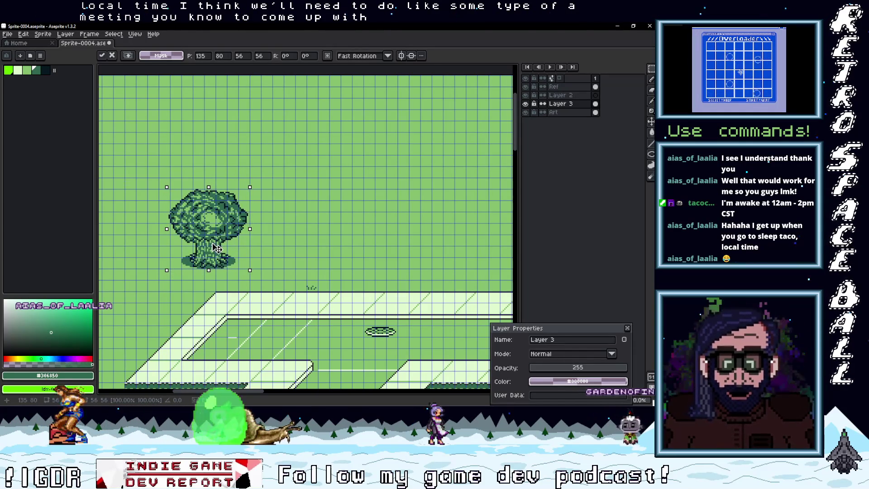
{"action": "scroll", "coordinate": [221, 252], "scroll_direction": "up", "scroll_amount": 1}
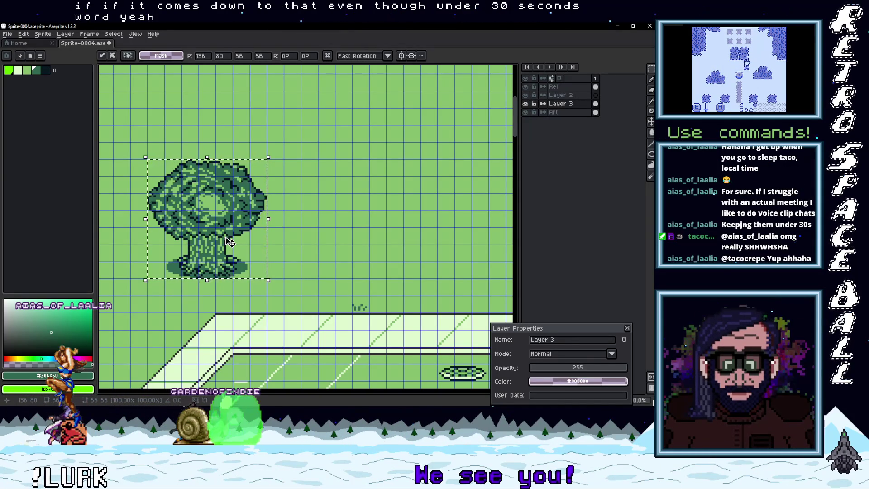
{"action": "scroll", "coordinate": [241, 242], "scroll_direction": "down", "scroll_amount": 3}
Duplicate the dark tree up and to the right, placing the copy at 208, 32.
{"action": "scroll", "coordinate": [254, 244], "scroll_direction": "up", "scroll_amount": 2}
{"action": "mouse_move", "coordinate": [257, 261]}
{"action": "left_mouse_down"}
{"action": "mouse_move", "coordinate": [318, 179]}
{"action": "mouse_move", "coordinate": [355, 192]}
{"action": "left_mouse_up"}
{"action": "scroll", "coordinate": [356, 193], "scroll_direction": "up", "scroll_amount": 1}
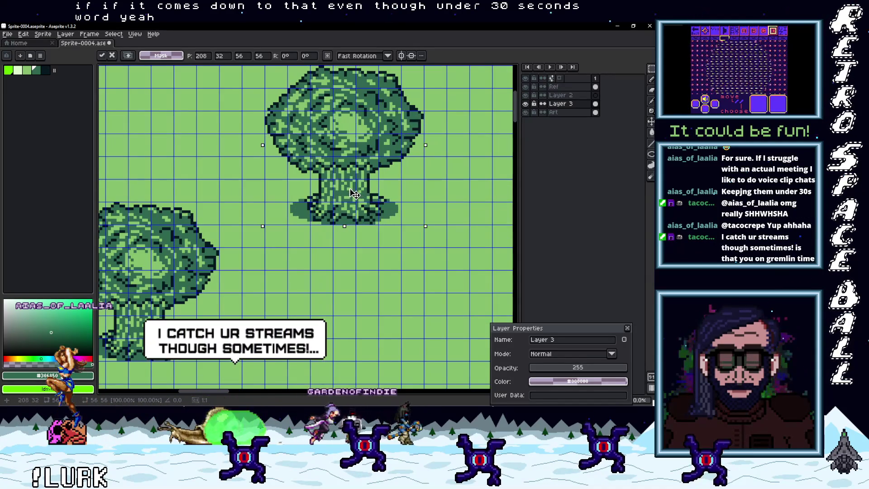
{"action": "scroll", "coordinate": [354, 193], "scroll_direction": "down", "scroll_amount": 3}
{"action": "scroll", "coordinate": [355, 195], "scroll_direction": "down", "scroll_amount": 1}
{"action": "scroll", "coordinate": [360, 213], "scroll_direction": "up", "scroll_amount": 3}
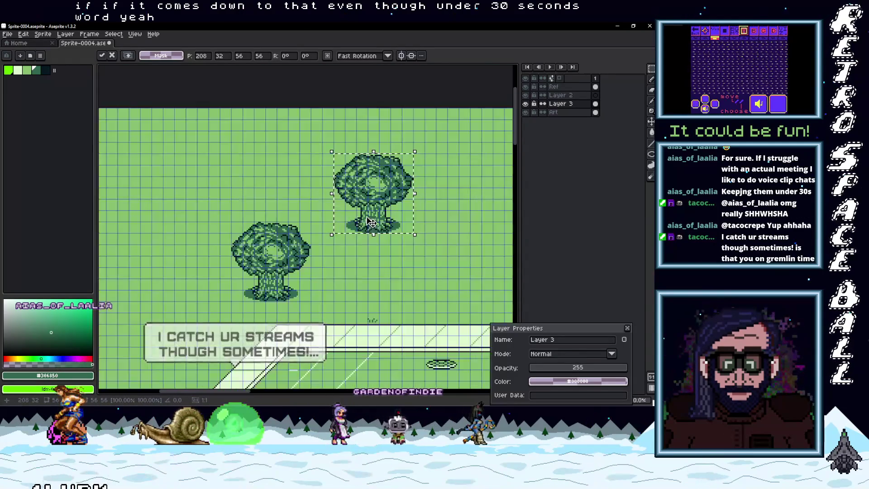
{"action": "scroll", "coordinate": [369, 204], "scroll_direction": "down", "scroll_amount": 1}
{"action": "left_click_drag", "start_coordinate": [372, 231], "coordinate": [310, 167]}
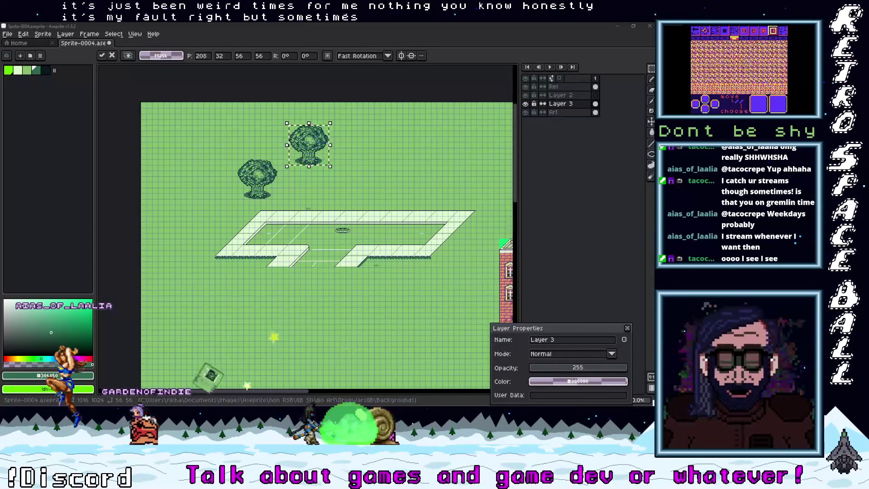
Create a new 3584×3070 sprite and paste the reference town map into it.
{"action": "left_click", "coordinate": [8, 34]}
{"action": "left_click", "coordinate": [17, 46]}
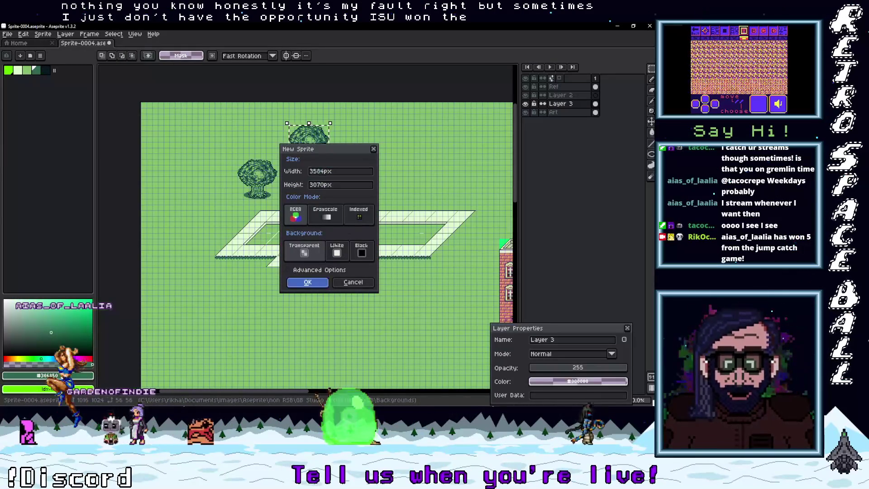
{"action": "left_click", "coordinate": [299, 282]}
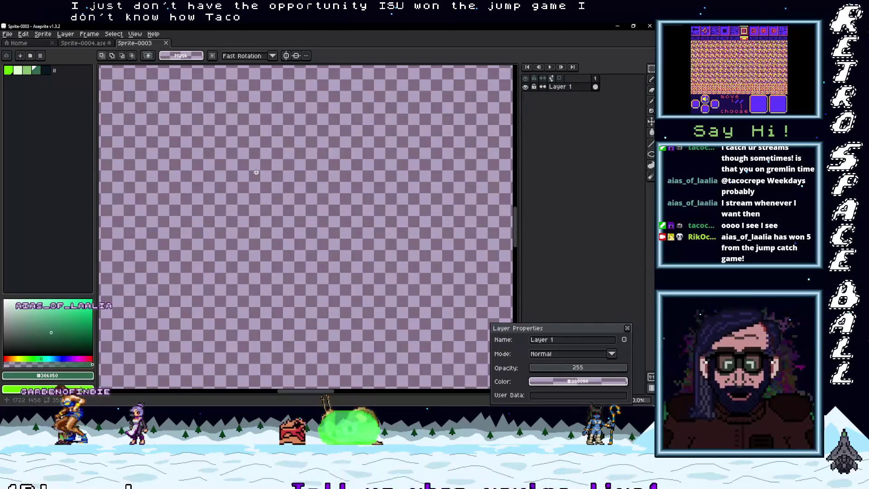
{"action": "key", "text": "ctrl+v"}
{"action": "scroll", "coordinate": [352, 231], "scroll_direction": "down", "scroll_amount": 3}
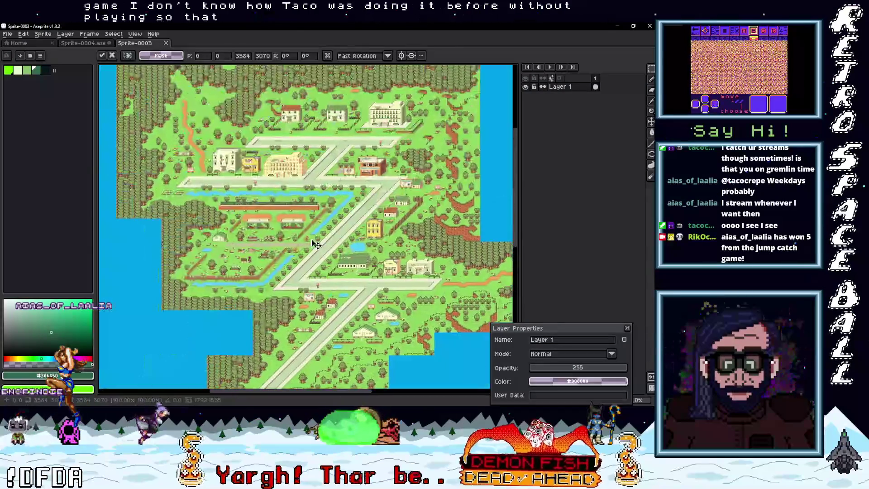
{"action": "scroll", "coordinate": [259, 188], "scroll_direction": "up", "scroll_amount": 3}
{"action": "scroll", "coordinate": [329, 208], "scroll_direction": "up", "scroll_amount": 4}
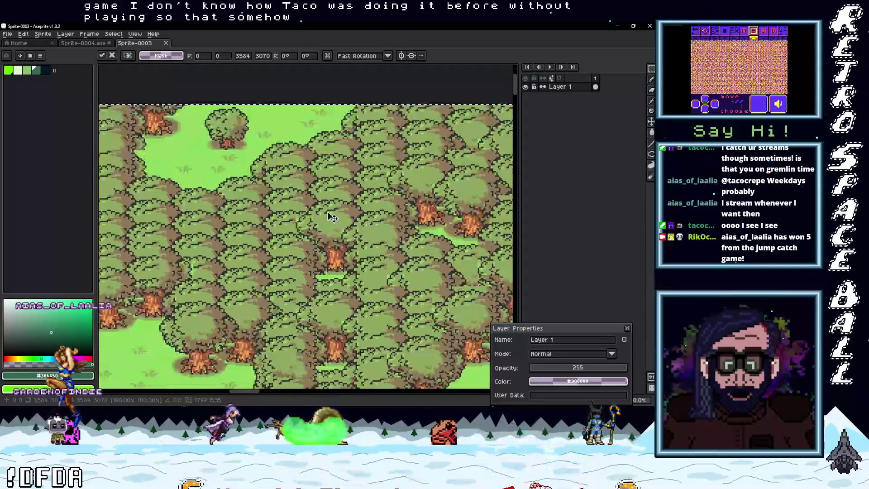
{"action": "key", "text": "Return"}
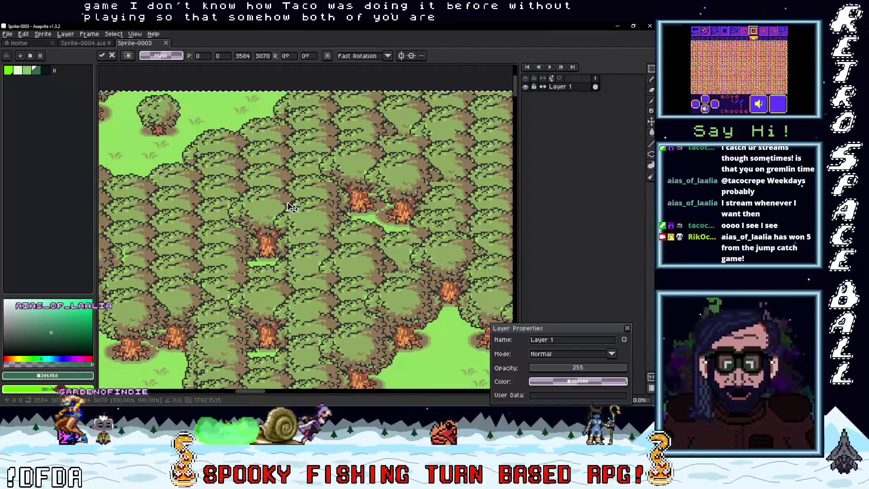
Paste the copied reference image again and commit it.
{"action": "scroll", "coordinate": [298, 231], "scroll_direction": "up", "scroll_amount": 3}
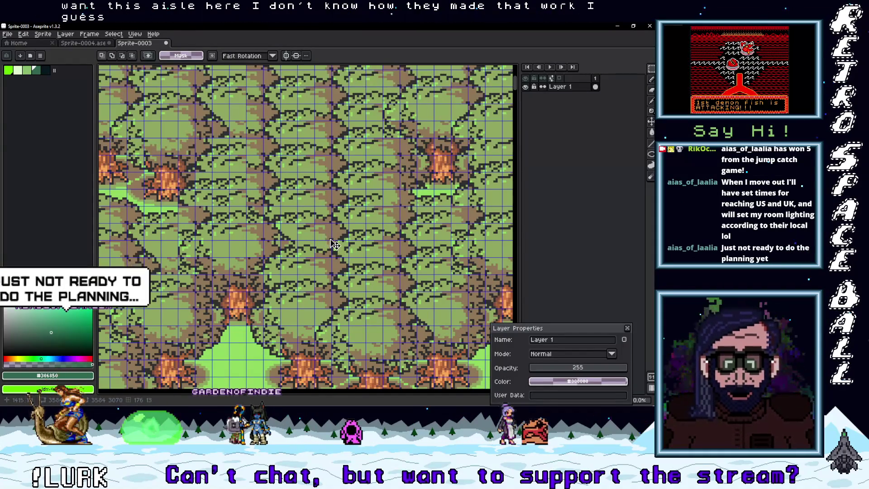
{"action": "scroll", "coordinate": [333, 270], "scroll_direction": "up", "scroll_amount": 2}
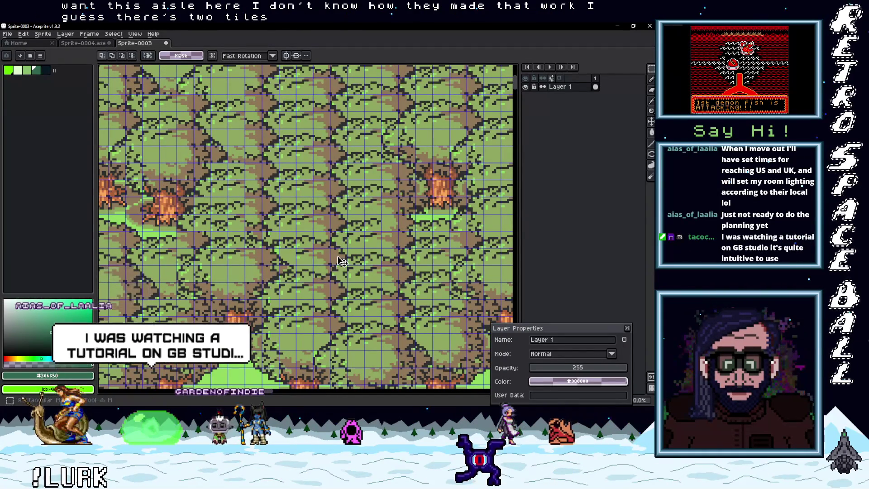
{"action": "key", "text": "ctrl+v"}
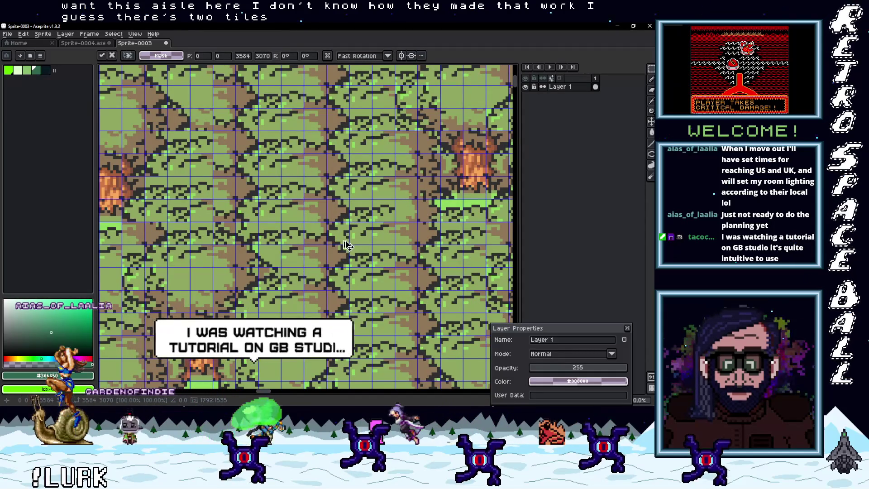
{"action": "key", "text": "Return"}
Select a block of overlapping treetops from the reference and return to Sprite-0004.
{"action": "left_click_drag", "start_coordinate": [346, 245], "coordinate": [326, 267]}
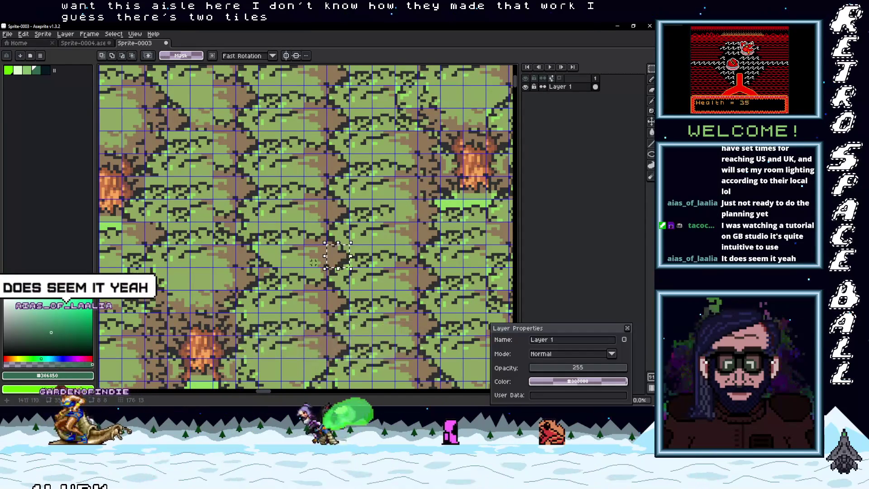
{"action": "left_click", "coordinate": [344, 265]}
{"action": "mouse_move", "coordinate": [344, 265]}
{"action": "left_mouse_down"}
{"action": "mouse_move", "coordinate": [258, 246]}
{"action": "mouse_move", "coordinate": [237, 229]}
{"action": "mouse_move", "coordinate": [236, 177]}
{"action": "left_mouse_up"}
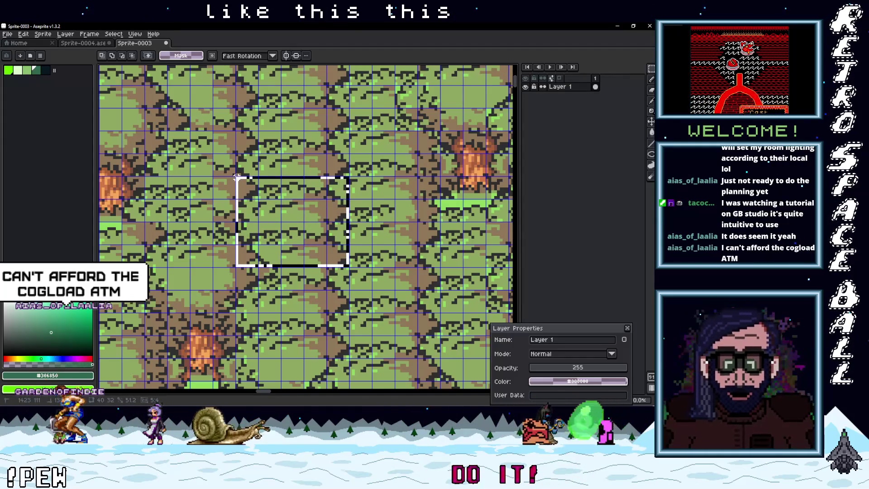
{"action": "left_click", "coordinate": [281, 215]}
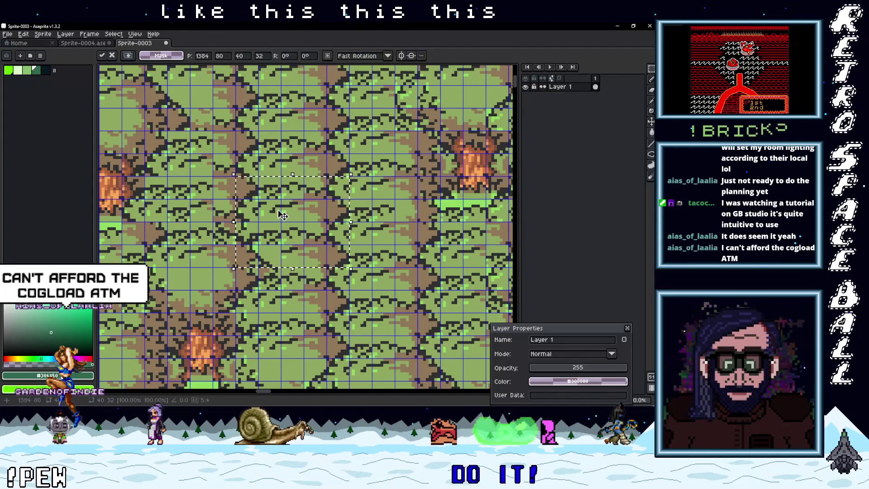
{"action": "left_click", "coordinate": [92, 48]}
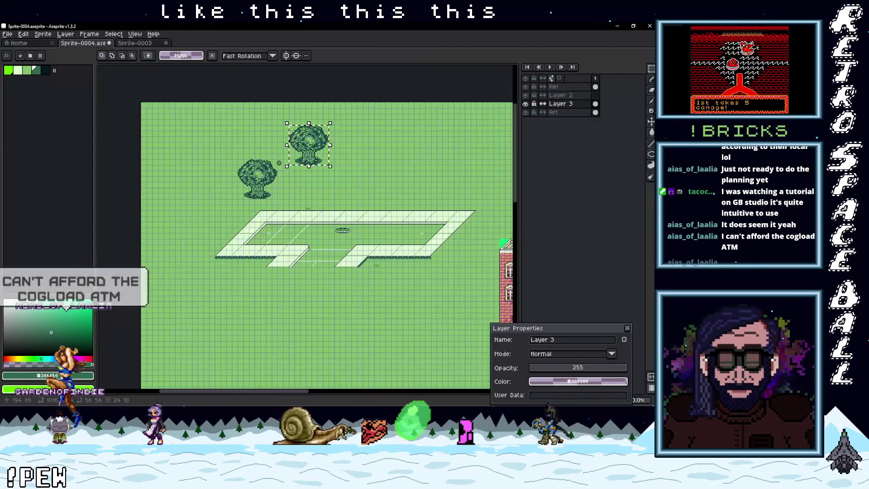
Paste the treetop block onto the Ref layer and position it beside the dark tree.
{"action": "scroll", "coordinate": [463, 109], "scroll_direction": "up", "scroll_amount": 4}
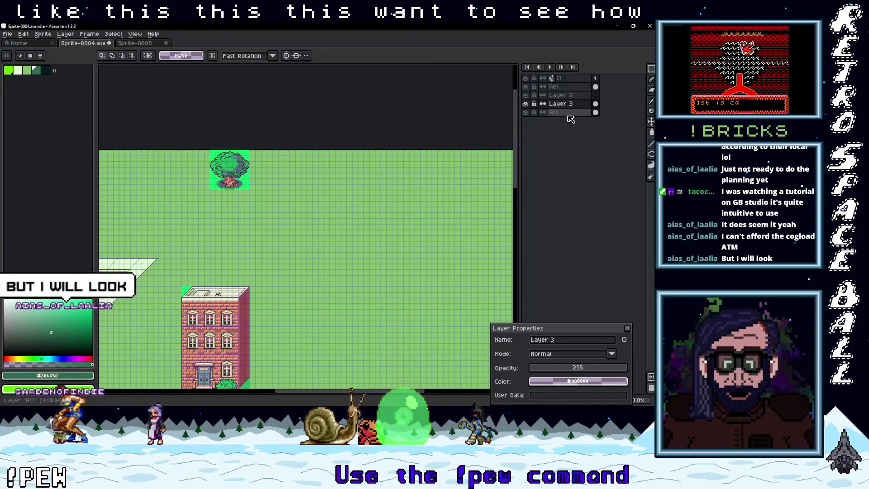
{"action": "left_click", "coordinate": [559, 86]}
{"action": "scroll", "coordinate": [246, 171], "scroll_direction": "up", "scroll_amount": 2}
{"action": "key", "text": "ctrl+v"}
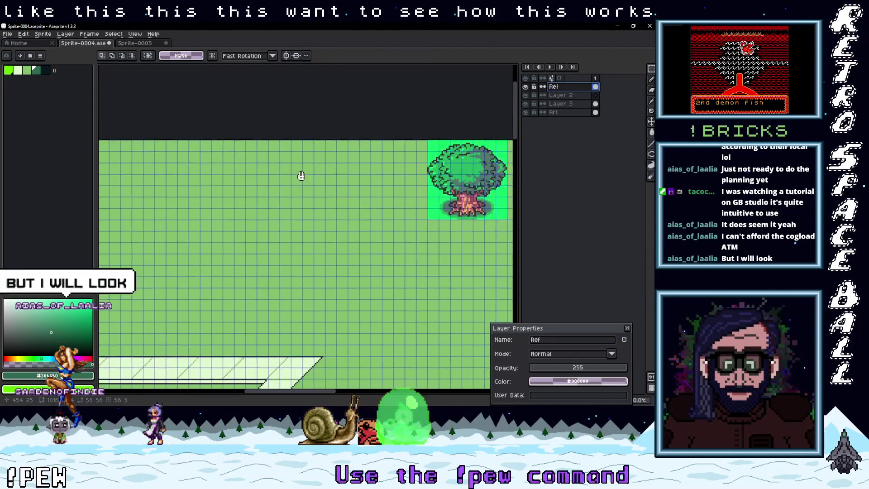
{"action": "mouse_move", "coordinate": [299, 269]}
{"action": "left_mouse_down"}
{"action": "mouse_move", "coordinate": [351, 177]}
{"action": "mouse_move", "coordinate": [419, 174]}
{"action": "mouse_move", "coordinate": [286, 208]}
{"action": "mouse_move", "coordinate": [360, 207]}
{"action": "mouse_move", "coordinate": [169, 219]}
{"action": "mouse_move", "coordinate": [184, 218]}
{"action": "left_mouse_up"}
{"action": "scroll", "coordinate": [210, 233], "scroll_direction": "down", "scroll_amount": 3}
{"action": "scroll", "coordinate": [317, 226], "scroll_direction": "up", "scroll_amount": 3}
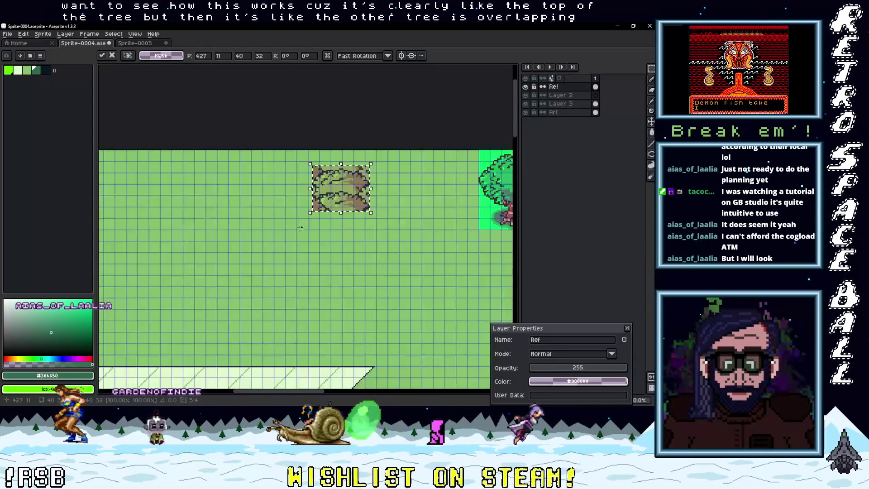
{"action": "scroll", "coordinate": [360, 232], "scroll_direction": "left", "scroll_amount": 5}
{"action": "mouse_move", "coordinate": [428, 219]}
{"action": "left_mouse_down"}
{"action": "mouse_move", "coordinate": [245, 259]}
{"action": "mouse_move", "coordinate": [284, 232]}
{"action": "mouse_move", "coordinate": [268, 247]}
{"action": "mouse_move", "coordinate": [333, 222]}
{"action": "left_mouse_up"}
Switch from the Art layer to Layer 3 in the layers panel.
{"action": "left_click", "coordinate": [566, 112]}
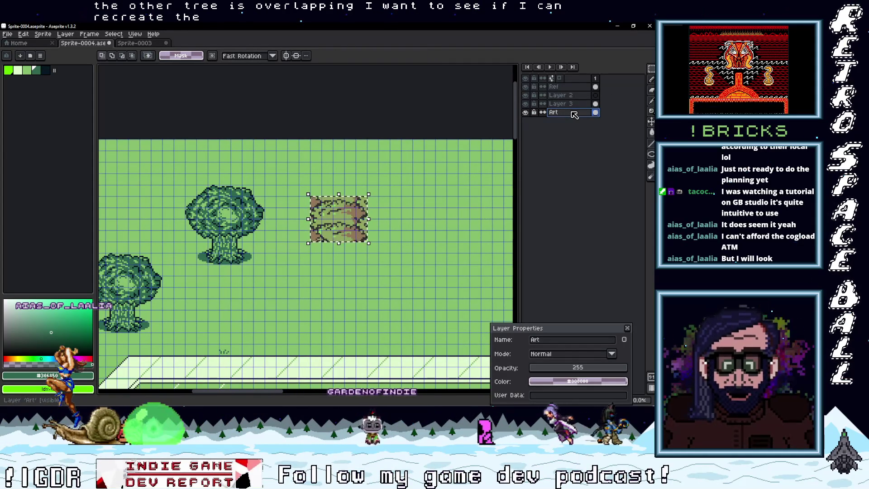
{"action": "scroll", "coordinate": [245, 203], "scroll_direction": "up", "scroll_amount": 1}
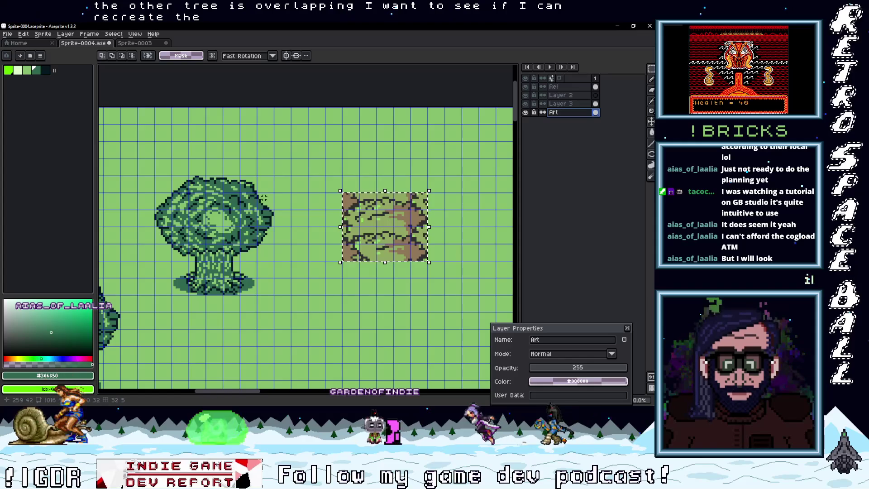
{"action": "scroll", "coordinate": [264, 197], "scroll_direction": "up", "scroll_amount": 1}
{"action": "scroll", "coordinate": [288, 193], "scroll_direction": "up", "scroll_amount": 1}
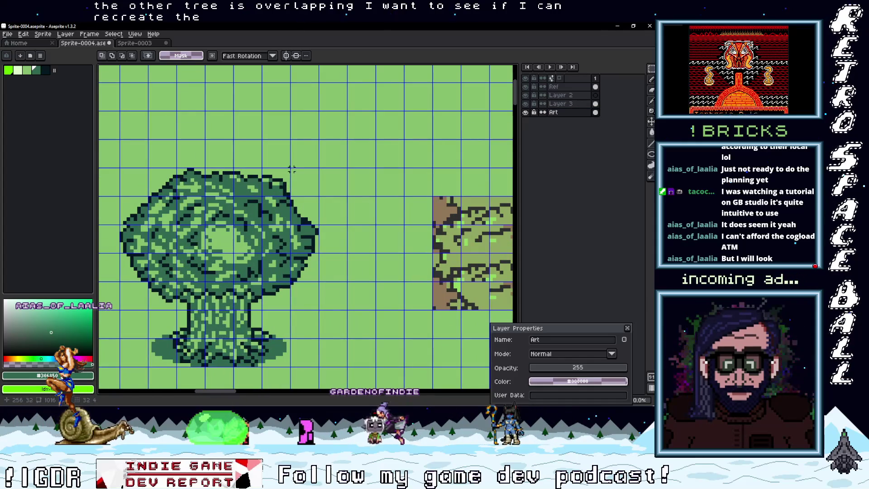
{"action": "left_click", "coordinate": [569, 106]}
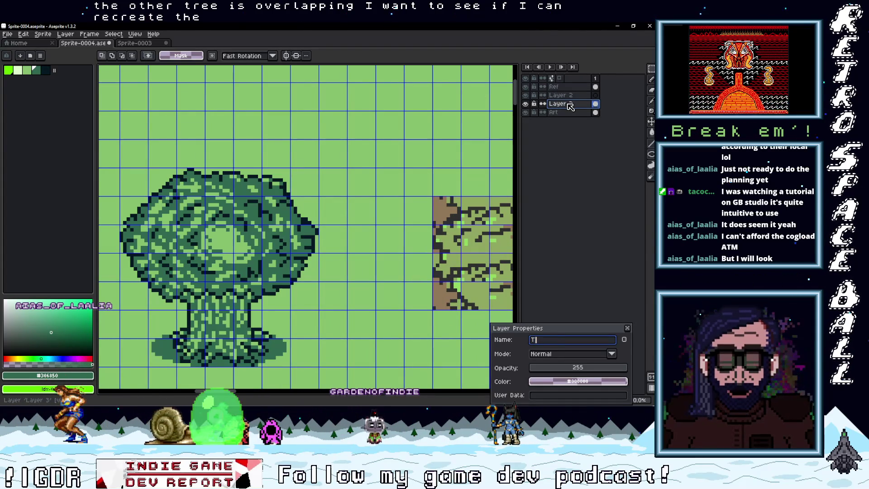
Enter 'Tree' as Layer 3's name in Layer Properties and confirm.
{"action": "type", "text": "ree"}
{"action": "key", "text": "Return"}
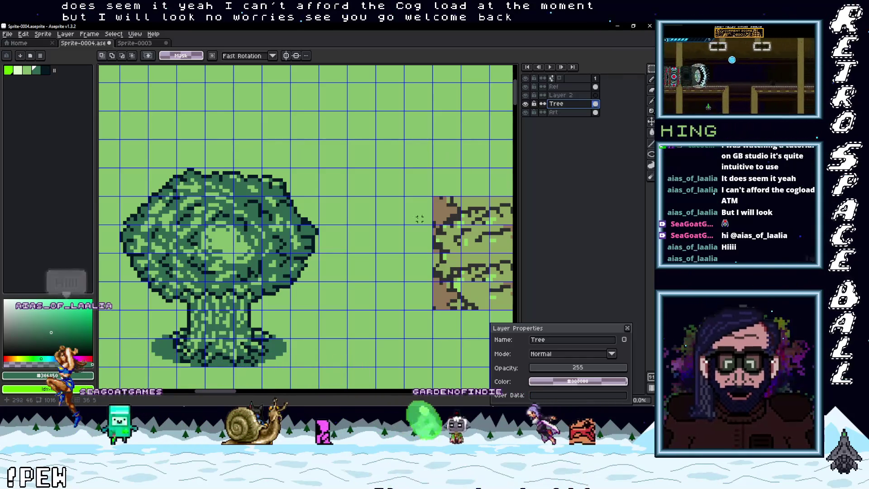
{"action": "scroll", "coordinate": [455, 148], "scroll_direction": "right", "scroll_amount": 5}
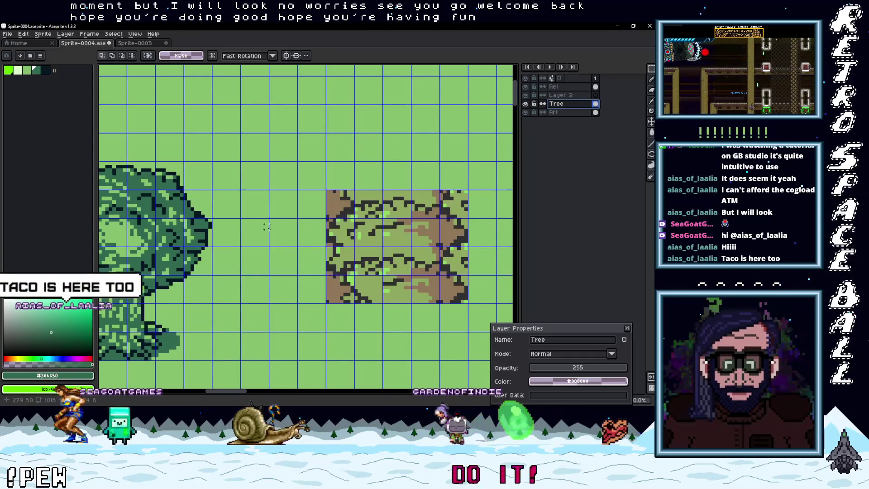
Select the round tree's crown and place a copy over the brown texture.
{"action": "mouse_move", "coordinate": [339, 248]}
{"action": "left_mouse_down"}
{"action": "mouse_move", "coordinate": [426, 217]}
{"action": "mouse_move", "coordinate": [330, 199]}
{"action": "mouse_move", "coordinate": [309, 207]}
{"action": "mouse_move", "coordinate": [394, 200]}
{"action": "left_mouse_up"}
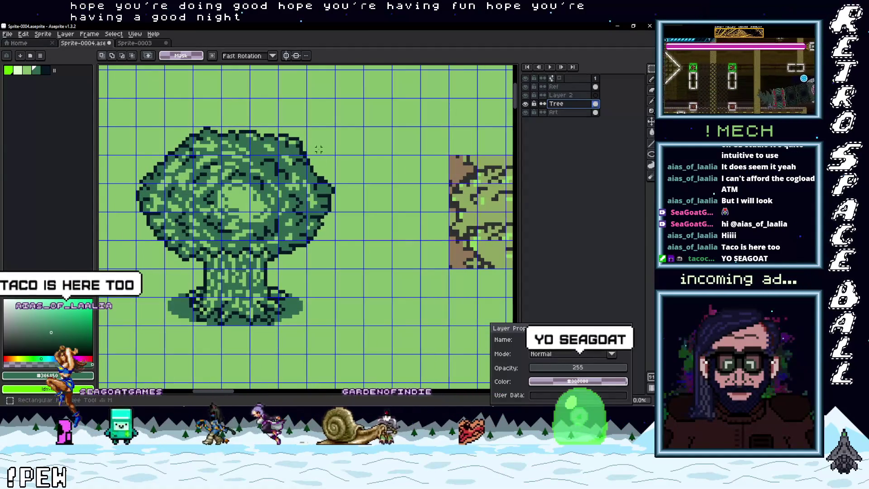
{"action": "mouse_move", "coordinate": [334, 128]}
{"action": "left_mouse_down"}
{"action": "mouse_move", "coordinate": [206, 179]}
{"action": "mouse_move", "coordinate": [155, 181]}
{"action": "left_mouse_up"}
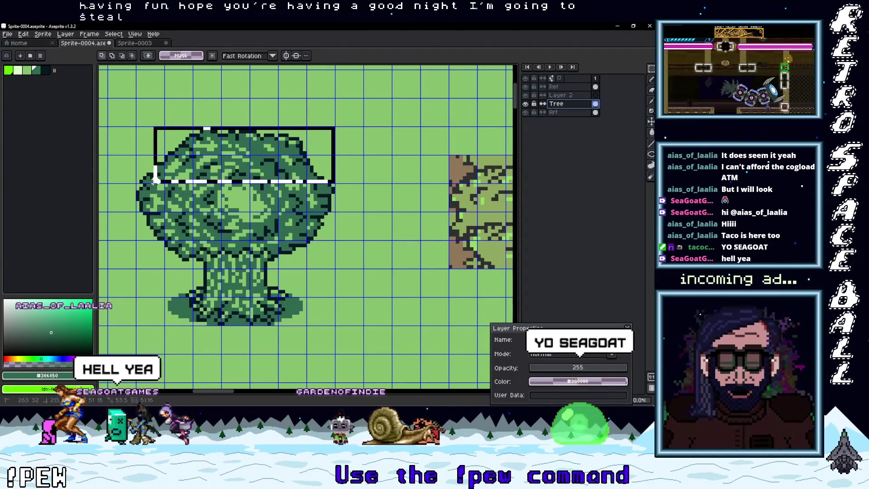
{"action": "mouse_move", "coordinate": [246, 176]}
{"action": "left_mouse_down"}
{"action": "mouse_move", "coordinate": [378, 234]}
{"action": "mouse_move", "coordinate": [329, 196]}
{"action": "mouse_move", "coordinate": [184, 194]}
{"action": "mouse_move", "coordinate": [157, 206]}
{"action": "mouse_move", "coordinate": [160, 171]}
{"action": "mouse_move", "coordinate": [283, 188]}
{"action": "left_mouse_up"}
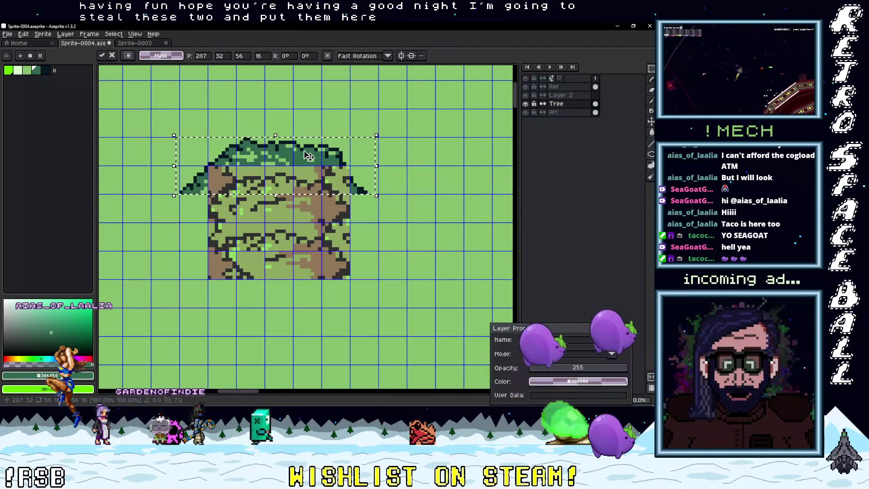
{"action": "mouse_move", "coordinate": [262, 170]}
{"action": "left_mouse_down"}
{"action": "mouse_move", "coordinate": [454, 179]}
{"action": "mouse_move", "coordinate": [426, 197]}
{"action": "mouse_move", "coordinate": [373, 197]}
{"action": "mouse_move", "coordinate": [452, 204]}
{"action": "mouse_move", "coordinate": [395, 174]}
{"action": "mouse_move", "coordinate": [298, 168]}
{"action": "left_mouse_up"}
{"action": "left_click_drag", "start_coordinate": [379, 167], "coordinate": [379, 189]}
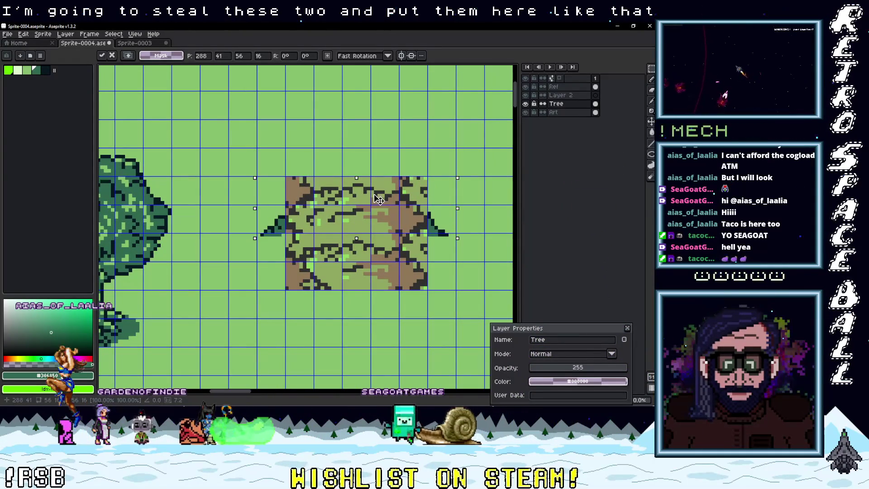
Reposition the crown copy right, one pixel further, then left over the trunk.
{"action": "mouse_move", "coordinate": [371, 217]}
{"action": "left_mouse_down"}
{"action": "mouse_move", "coordinate": [516, 172]}
{"action": "mouse_move", "coordinate": [357, 191]}
{"action": "left_mouse_up"}
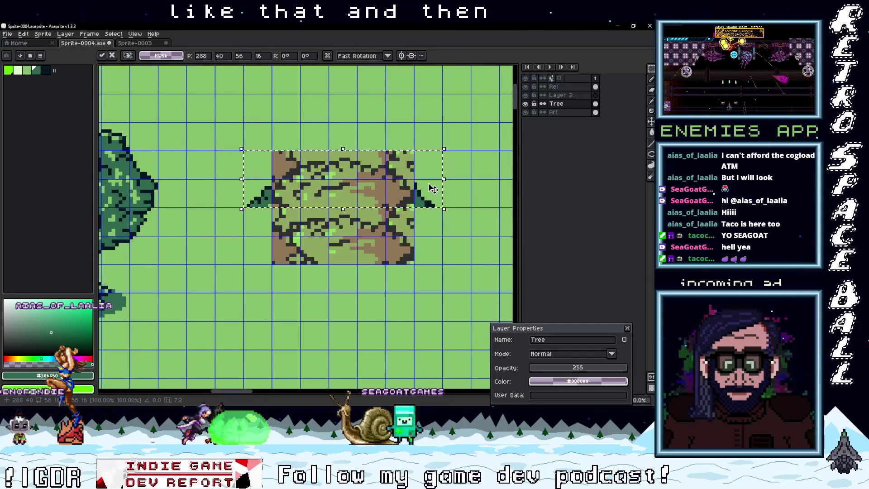
{"action": "left_click_drag", "start_coordinate": [434, 193], "coordinate": [442, 181]}
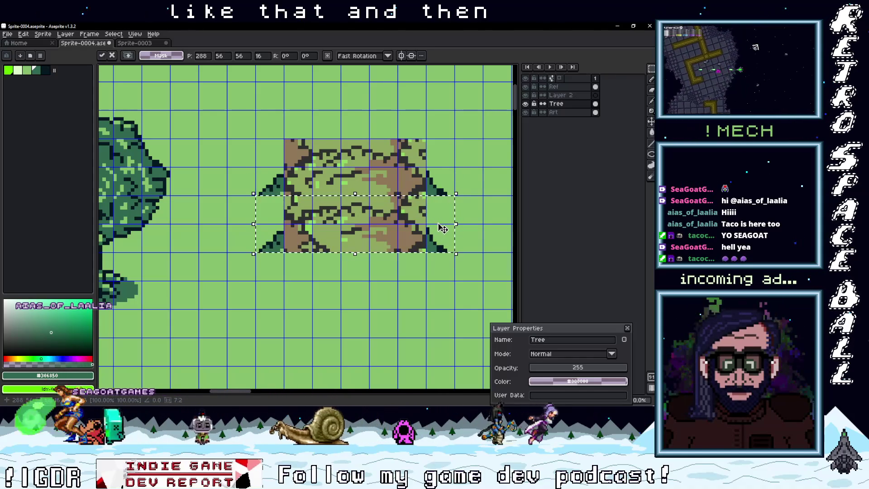
{"action": "left_click_drag", "start_coordinate": [442, 228], "coordinate": [395, 232]}
{"action": "mouse_move", "coordinate": [334, 241]}
{"action": "left_mouse_down"}
{"action": "mouse_move", "coordinate": [479, 219]}
{"action": "mouse_move", "coordinate": [448, 211]}
{"action": "left_mouse_up"}
{"action": "mouse_move", "coordinate": [359, 207]}
{"action": "left_mouse_down"}
{"action": "mouse_move", "coordinate": [511, 209]}
{"action": "mouse_move", "coordinate": [323, 209]}
{"action": "mouse_move", "coordinate": [487, 209]}
{"action": "mouse_move", "coordinate": [381, 210]}
{"action": "left_mouse_up"}
{"action": "mouse_move", "coordinate": [436, 219]}
{"action": "left_mouse_down"}
{"action": "mouse_move", "coordinate": [243, 223]}
{"action": "mouse_move", "coordinate": [253, 222]}
{"action": "left_mouse_up"}
{"action": "scroll", "coordinate": [408, 210], "scroll_direction": "down", "scroll_amount": 2}
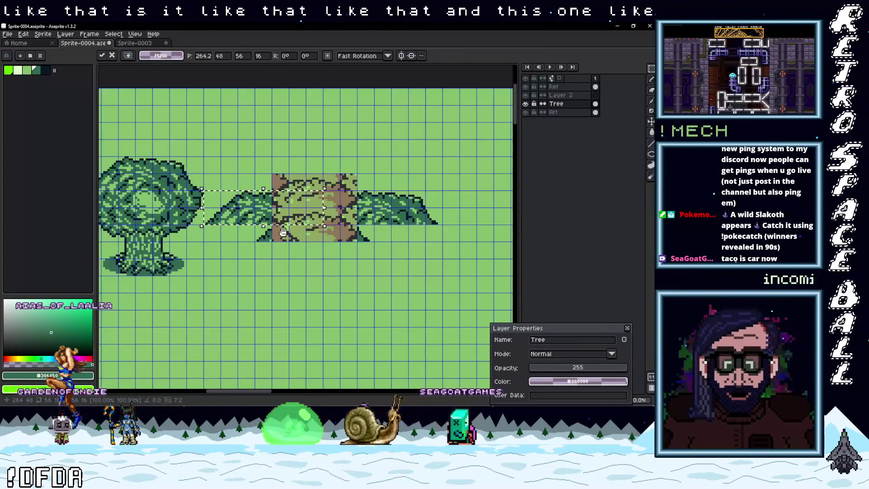
Hide the brown Ref layer after a quick comparison and choose the Paint Bucket tool.
{"action": "left_click", "coordinate": [526, 87]}
{"action": "left_click", "coordinate": [526, 87]}
{"action": "left_click", "coordinate": [526, 87]}
{"action": "left_click", "coordinate": [413, 145]}
{"action": "scroll", "coordinate": [388, 187], "scroll_direction": "up", "scroll_amount": 1}
{"action": "scroll", "coordinate": [388, 186], "scroll_direction": "up", "scroll_amount": 2}
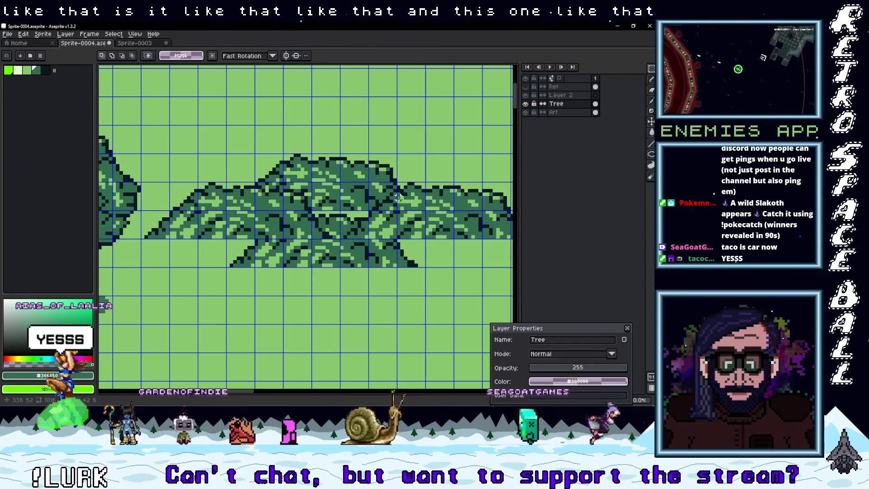
{"action": "key", "text": "g"}
{"action": "scroll", "coordinate": [370, 219], "scroll_direction": "down", "scroll_amount": 2}
{"action": "scroll", "coordinate": [370, 218], "scroll_direction": "down", "scroll_amount": 2}
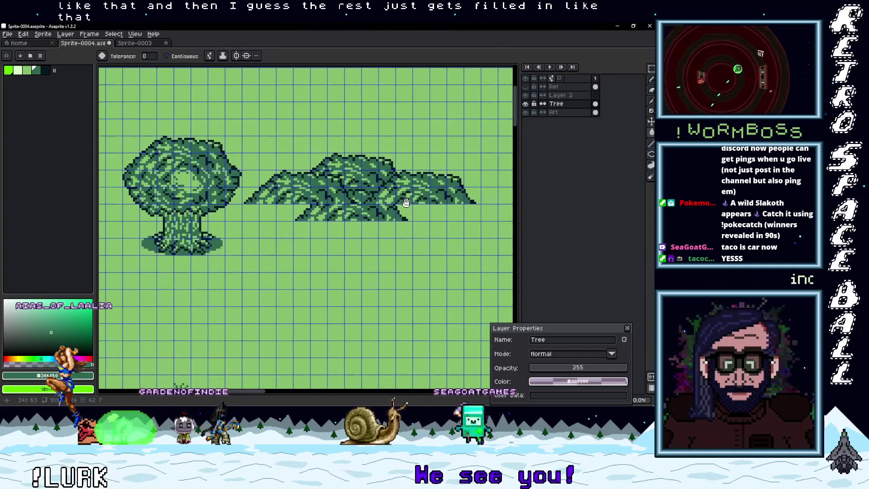
{"action": "scroll", "coordinate": [393, 208], "scroll_direction": "up", "scroll_amount": 2}
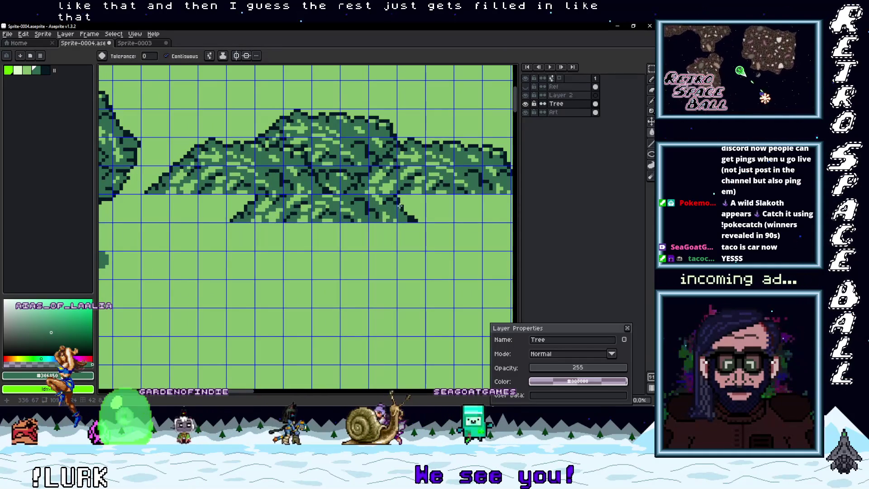
{"action": "mouse_move", "coordinate": [344, 186]}
{"action": "left_mouse_down"}
{"action": "mouse_move", "coordinate": [421, 192]}
{"action": "mouse_move", "coordinate": [437, 217]}
{"action": "mouse_move", "coordinate": [460, 221]}
{"action": "left_mouse_up"}
{"action": "scroll", "coordinate": [411, 213], "scroll_direction": "right", "scroll_amount": 2}
Select the crown top, then shift the lower bush one pixel left and commit it.
{"action": "key", "text": "m"}
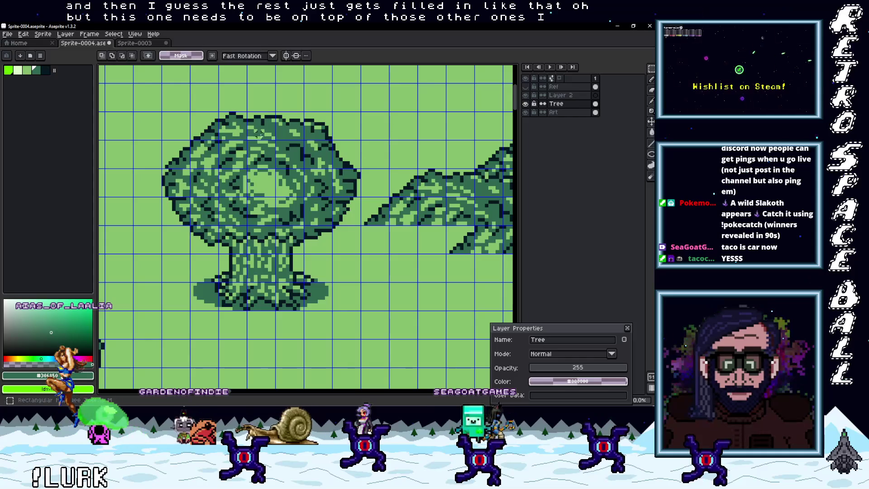
{"action": "mouse_move", "coordinate": [163, 113]}
{"action": "left_mouse_down"}
{"action": "mouse_move", "coordinate": [319, 150]}
{"action": "mouse_move", "coordinate": [359, 170]}
{"action": "left_mouse_up"}
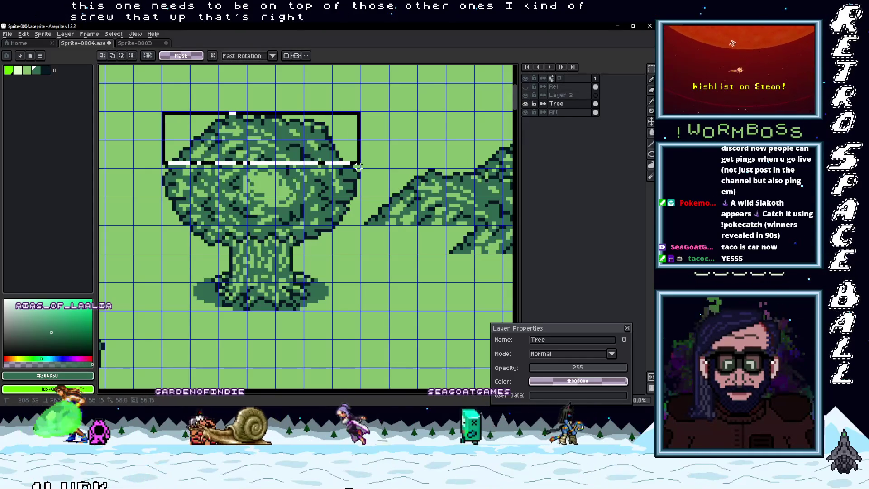
{"action": "scroll", "coordinate": [202, 118], "scroll_direction": "right", "scroll_amount": 4}
{"action": "scroll", "coordinate": [203, 118], "scroll_direction": "down", "scroll_amount": 2}
{"action": "scroll", "coordinate": [203, 117], "scroll_direction": "right", "scroll_amount": 4}
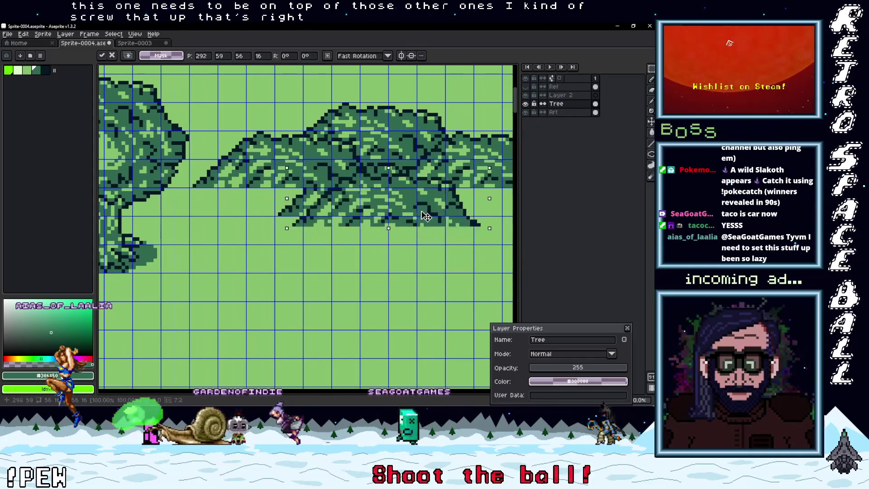
{"action": "left_click_drag", "start_coordinate": [276, 157], "coordinate": [479, 218]}
{"action": "left_click_drag", "start_coordinate": [414, 204], "coordinate": [411, 204]}
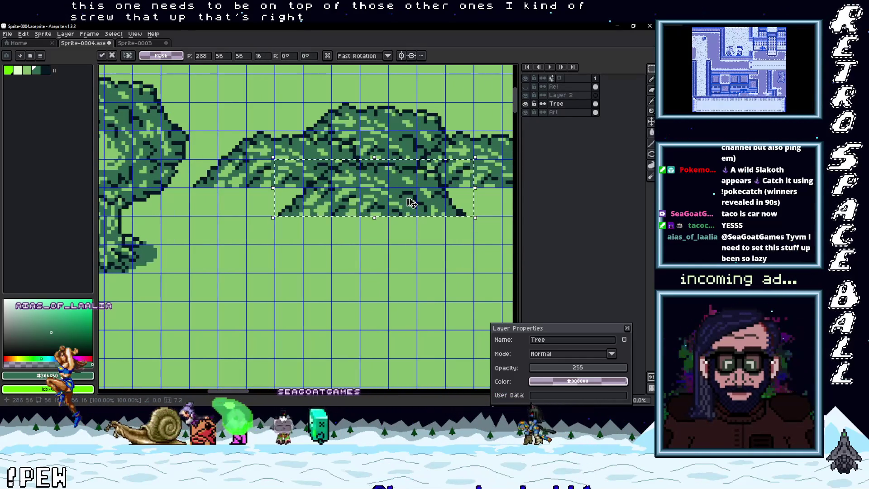
{"action": "scroll", "coordinate": [411, 202], "scroll_direction": "down", "scroll_amount": 1}
{"action": "left_click", "coordinate": [453, 229]}
{"action": "scroll", "coordinate": [453, 231], "scroll_direction": "down", "scroll_amount": 2}
{"action": "scroll", "coordinate": [458, 234], "scroll_direction": "up", "scroll_amount": 2}
{"action": "mouse_move", "coordinate": [458, 235]}
{"action": "left_mouse_down"}
{"action": "mouse_move", "coordinate": [415, 219]}
{"action": "mouse_move", "coordinate": [424, 221]}
{"action": "mouse_move", "coordinate": [385, 232]}
{"action": "left_mouse_up"}
{"action": "scroll", "coordinate": [383, 232], "scroll_direction": "up", "scroll_amount": 1}
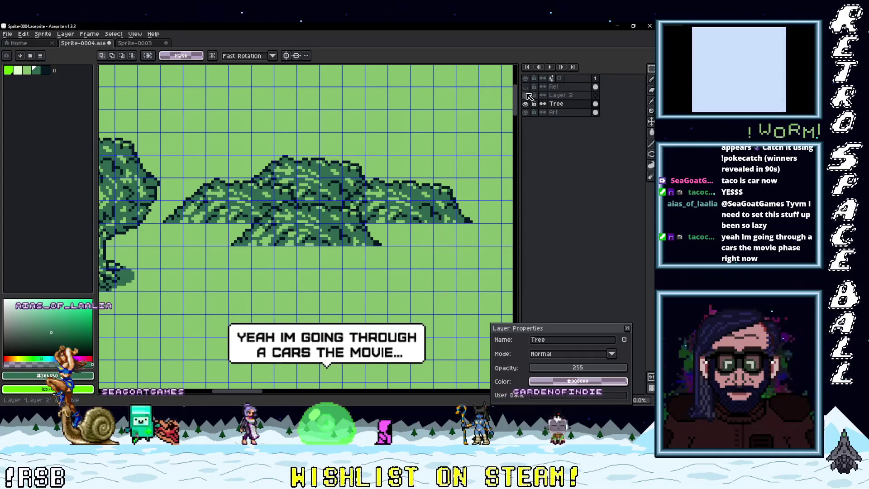
Paste another crown copy into the lower row beside the first bush and commit it.
{"action": "left_click", "coordinate": [525, 87]}
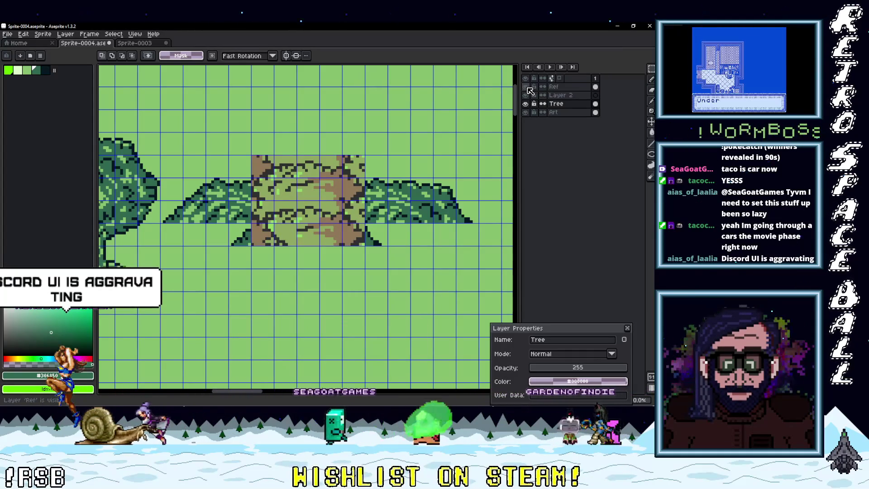
{"action": "left_click", "coordinate": [526, 87]}
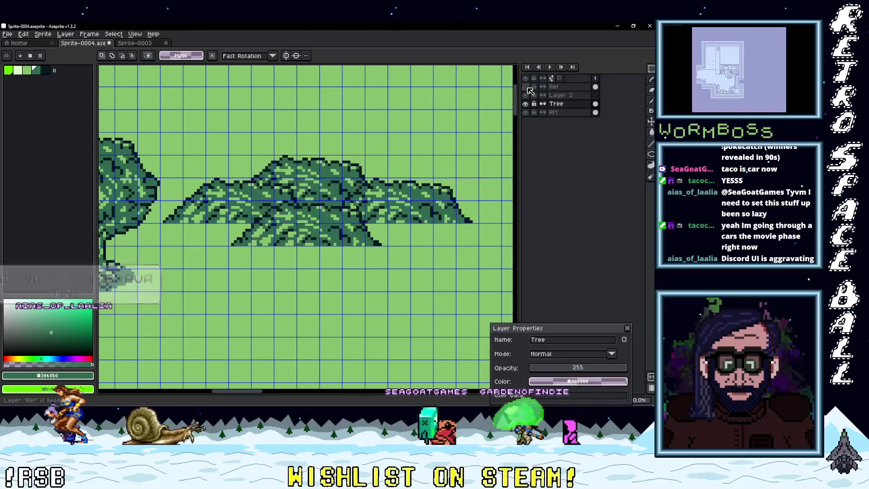
{"action": "scroll", "coordinate": [295, 201], "scroll_direction": "left", "scroll_amount": 10}
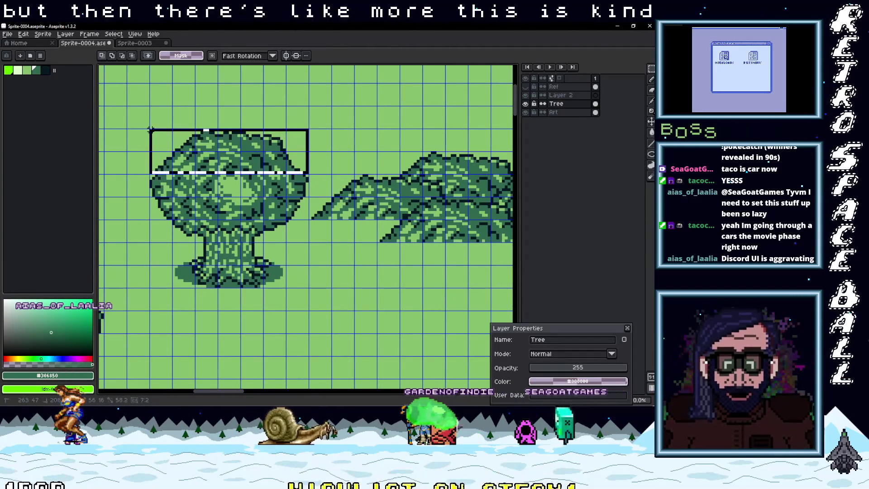
{"action": "key", "text": "ctrl+v"}
{"action": "mouse_move", "coordinate": [321, 206]}
{"action": "left_mouse_down"}
{"action": "mouse_move", "coordinate": [355, 235]}
{"action": "mouse_move", "coordinate": [344, 234]}
{"action": "mouse_move", "coordinate": [441, 256]}
{"action": "left_mouse_up"}
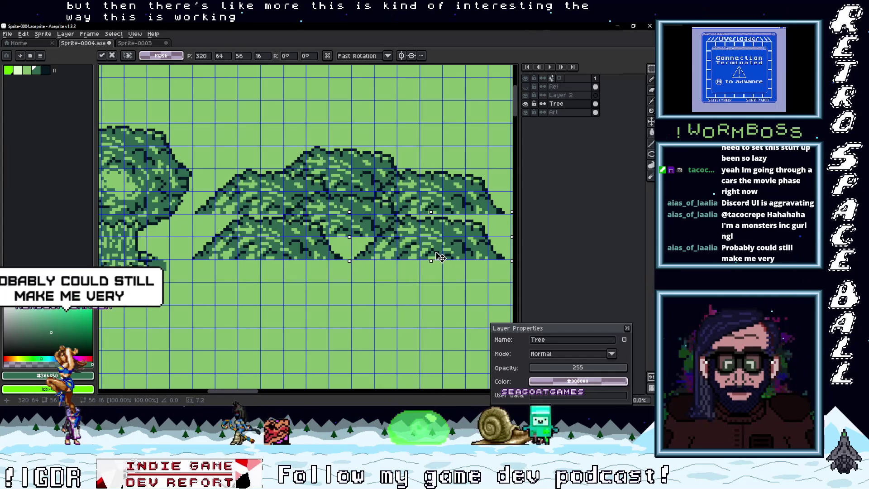
{"action": "scroll", "coordinate": [349, 280], "scroll_direction": "right", "scroll_amount": 5}
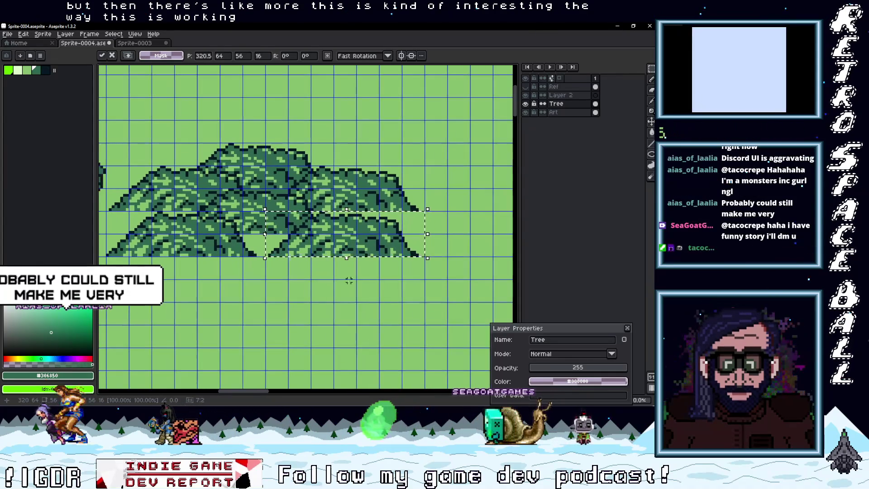
{"action": "left_click", "coordinate": [349, 280]}
Select the small area under the gap between the bushes.
{"action": "scroll", "coordinate": [317, 262], "scroll_direction": "left", "scroll_amount": 8}
{"action": "left_click_drag", "start_coordinate": [306, 250], "coordinate": [307, 250]}
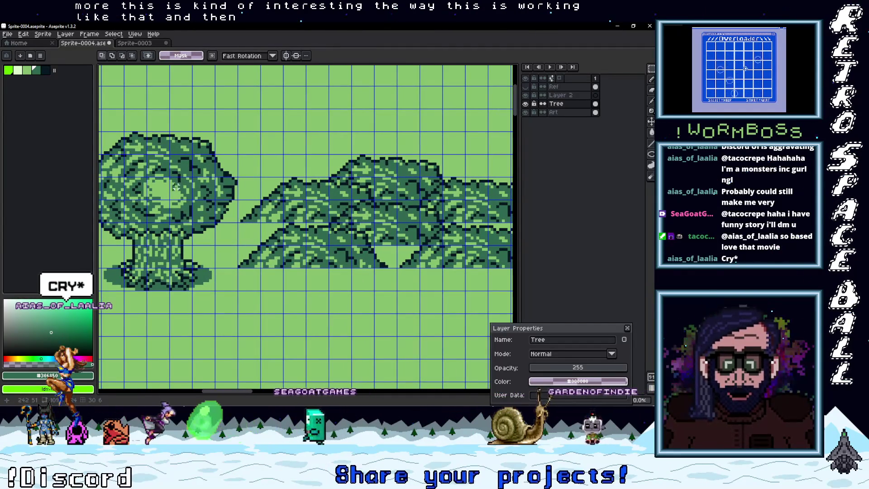
{"action": "mouse_move", "coordinate": [170, 177]}
{"action": "left_mouse_down"}
{"action": "mouse_move", "coordinate": [192, 200]}
{"action": "mouse_move", "coordinate": [449, 282]}
{"action": "mouse_move", "coordinate": [411, 264]}
{"action": "mouse_move", "coordinate": [410, 290]}
{"action": "left_mouse_up"}
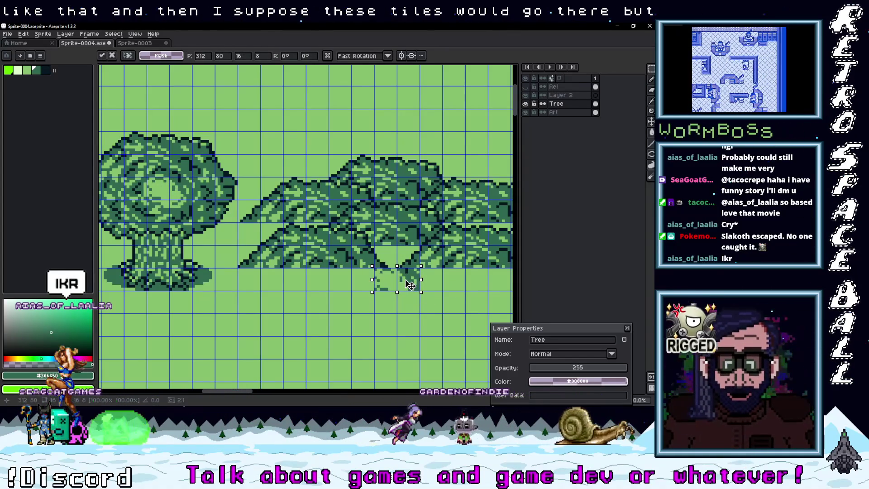
Add a new empty Layer 3 from the Tree layer's context menu and select it.
{"action": "right_click", "coordinate": [569, 107]}
{"action": "mouse_move", "coordinate": [580, 123]}
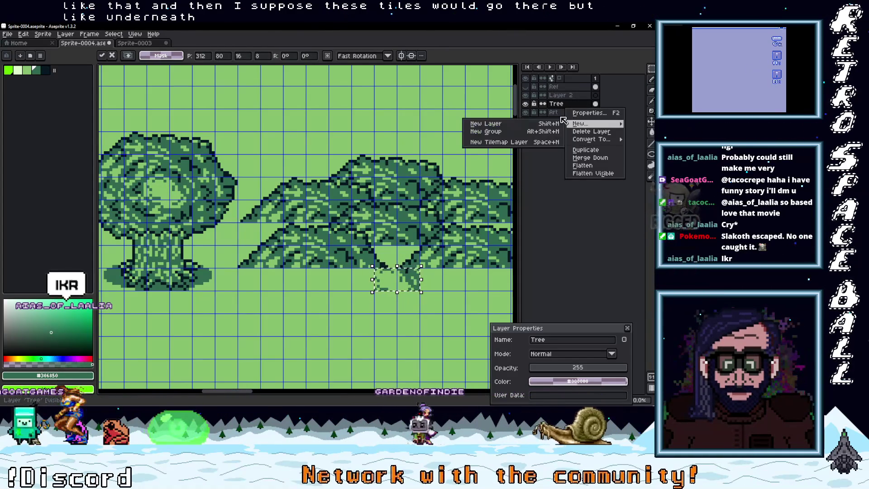
{"action": "left_click", "coordinate": [486, 119]}
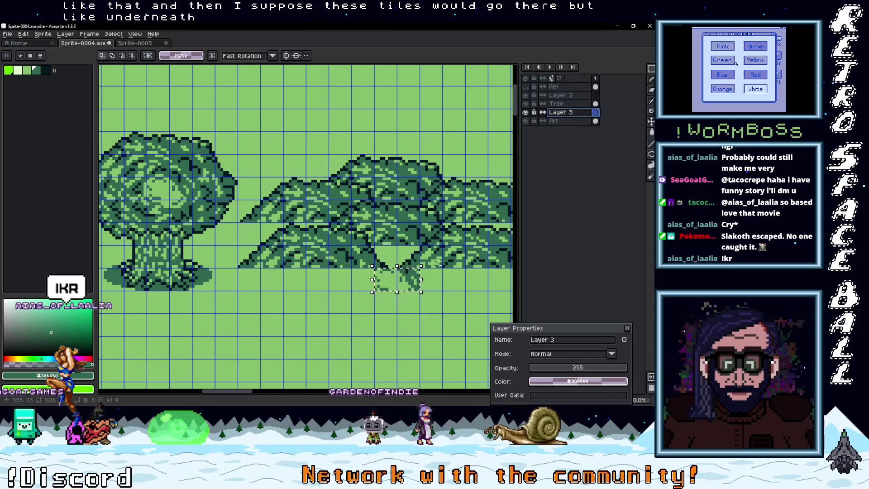
{"action": "left_click", "coordinate": [556, 103]}
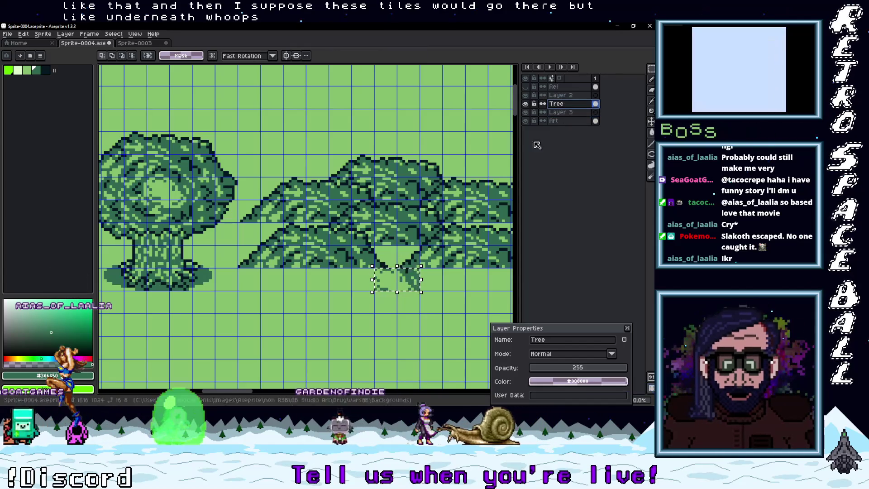
{"action": "left_click", "coordinate": [561, 112]}
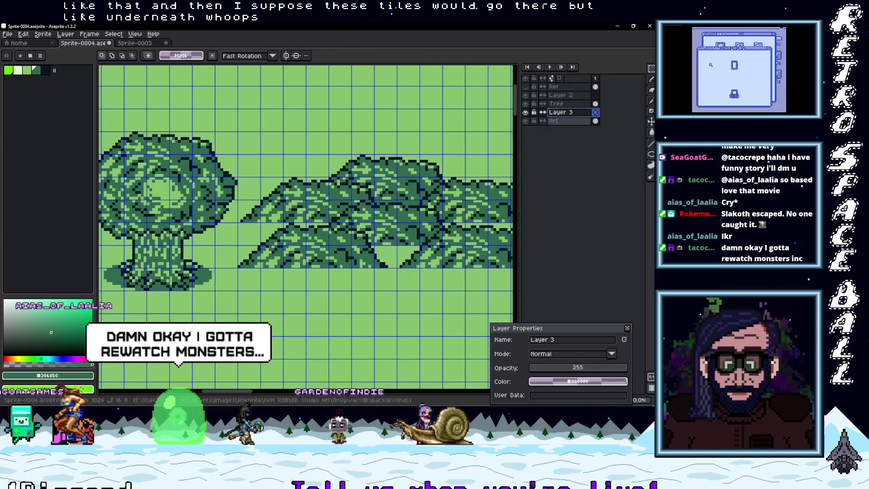
Copy-paste the small selection, dismiss the error, undo, and commit the lifted area on Layer 3.
{"action": "key", "text": "ctrl+c"}
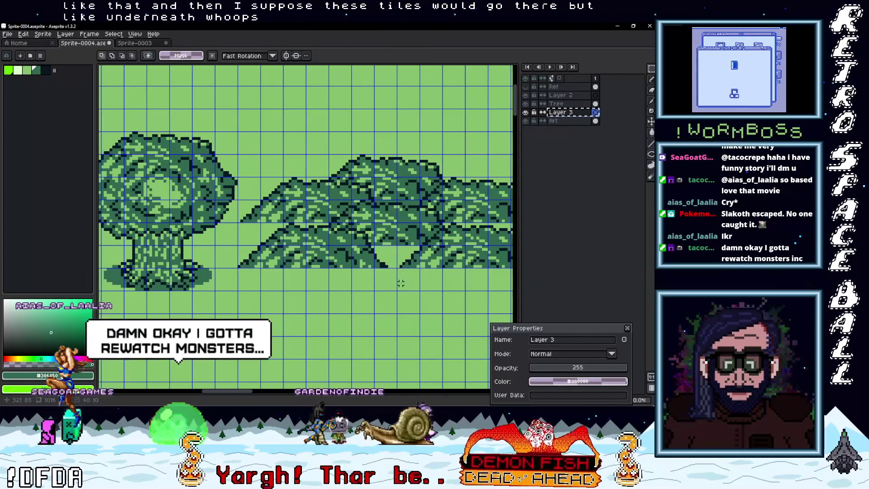
{"action": "key", "text": "ctrl+v"}
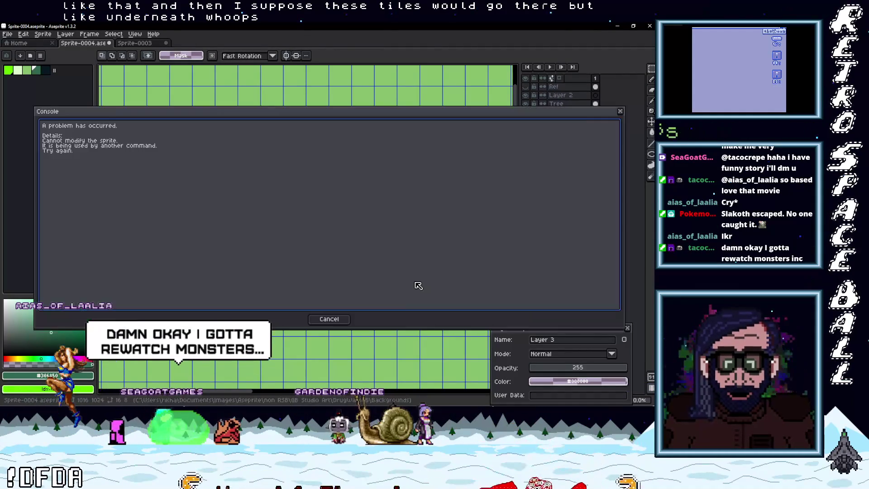
{"action": "key", "text": "Escape"}
{"action": "key", "text": "ctrl+z"}
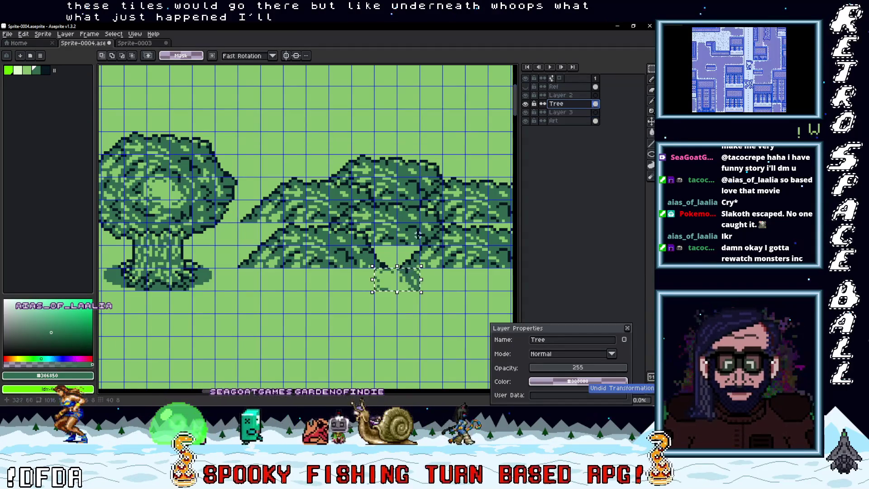
{"action": "left_click", "coordinate": [407, 278]}
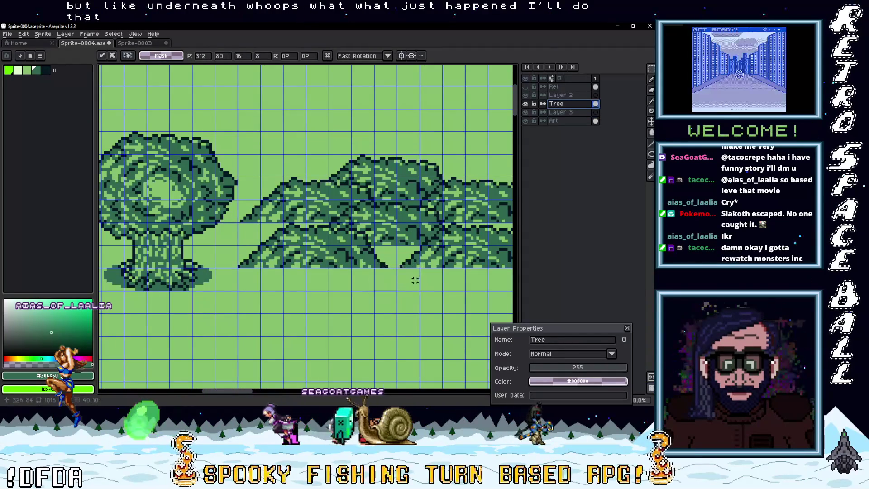
{"action": "key", "text": "Return"}
{"action": "left_click", "coordinate": [404, 277]}
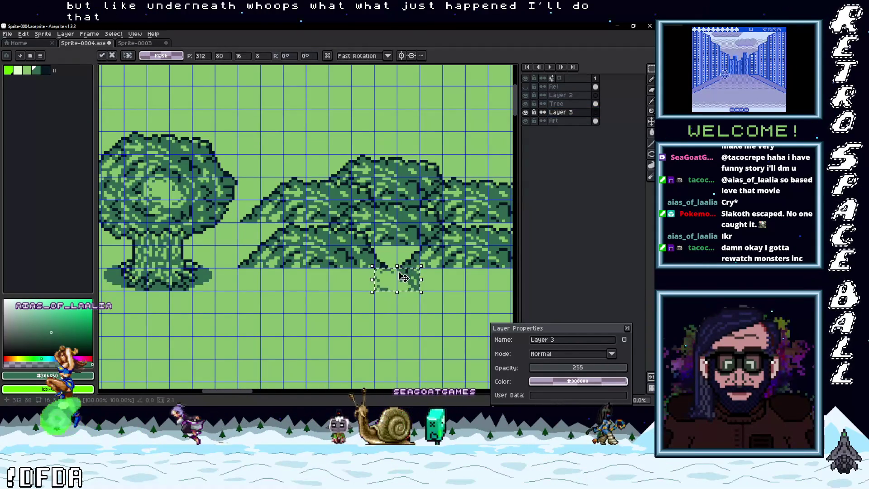
{"action": "key", "text": "Return"}
{"action": "scroll", "coordinate": [398, 267], "scroll_direction": "down", "scroll_amount": 2}
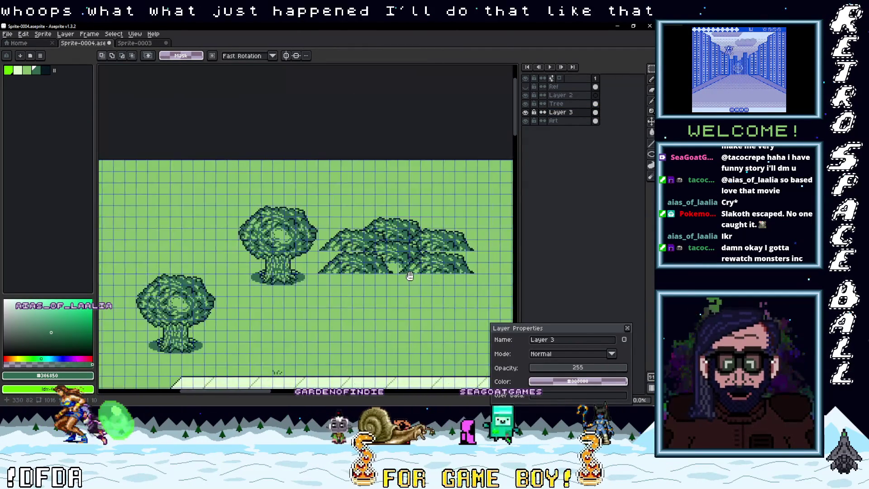
On the Tree layer, delete the left part of the foliage, leaving one square block.
{"action": "scroll", "coordinate": [478, 281], "scroll_direction": "up", "scroll_amount": 2}
{"action": "mouse_move", "coordinate": [474, 286]}
{"action": "left_mouse_down"}
{"action": "mouse_move", "coordinate": [394, 174]}
{"action": "mouse_move", "coordinate": [349, 143]}
{"action": "left_mouse_up"}
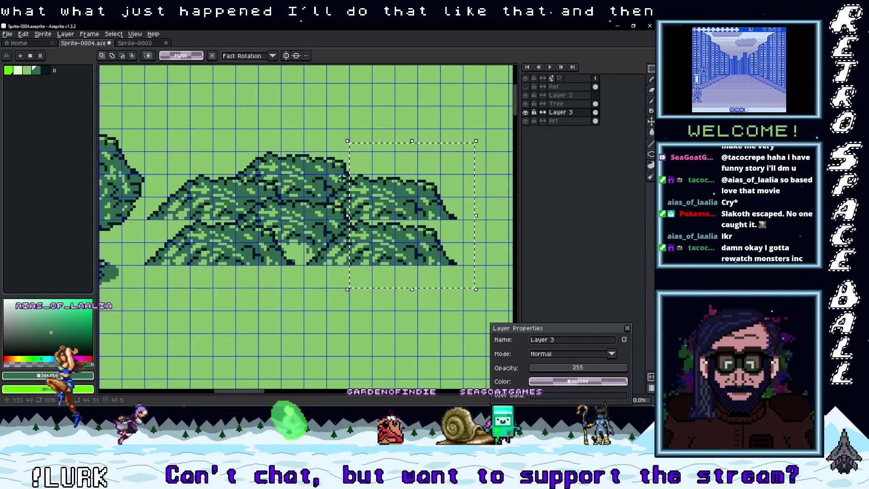
{"action": "left_click_drag", "start_coordinate": [325, 181], "coordinate": [370, 192]}
{"action": "left_click", "coordinate": [277, 234], "text": "ctrl"}
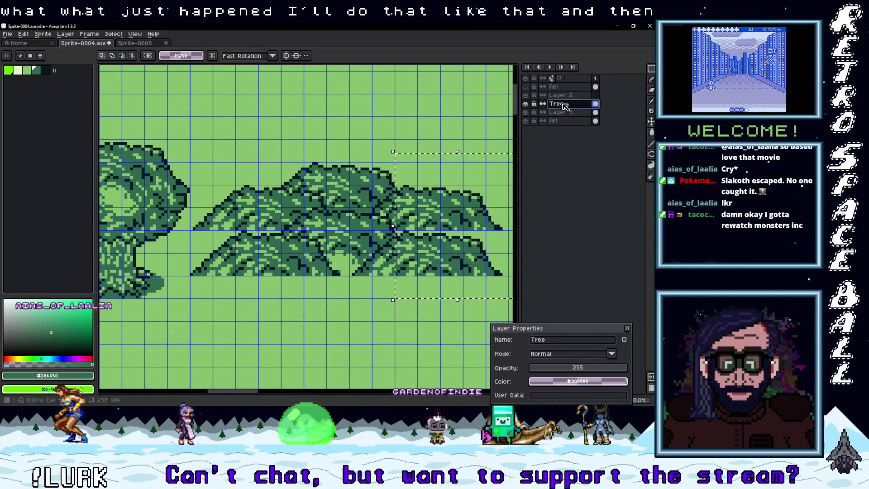
{"action": "mouse_move", "coordinate": [191, 163]}
{"action": "left_mouse_down"}
{"action": "mouse_move", "coordinate": [235, 195]}
{"action": "mouse_move", "coordinate": [282, 281]}
{"action": "left_mouse_up"}
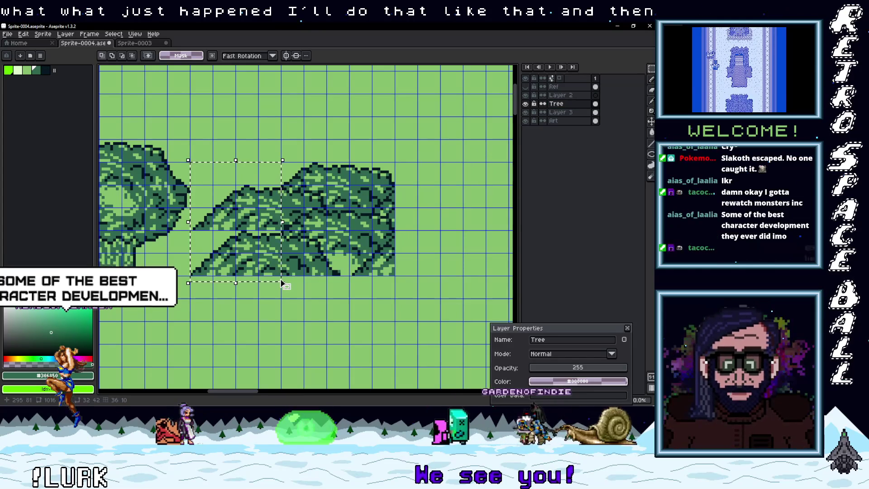
{"action": "key", "text": "Delete"}
{"action": "key", "text": "ctrl+d"}
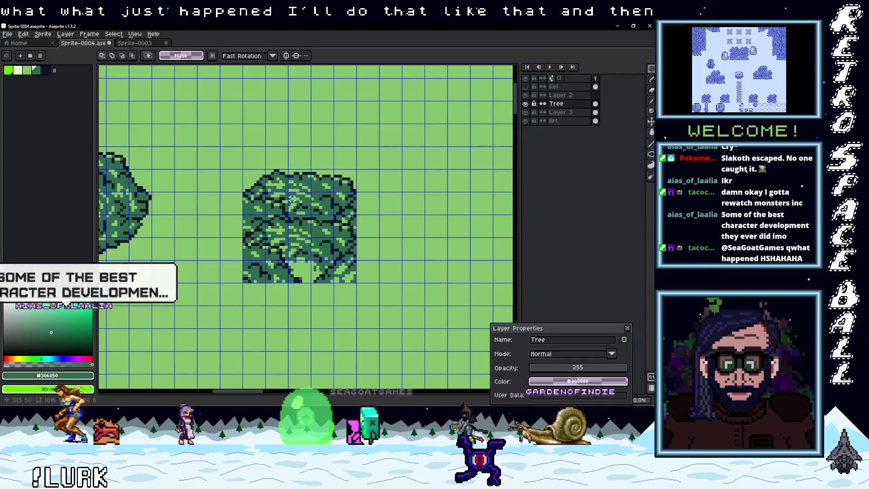
{"action": "scroll", "coordinate": [289, 213], "scroll_direction": "down", "scroll_amount": 1}
{"action": "scroll", "coordinate": [290, 235], "scroll_direction": "up", "scroll_amount": 1}
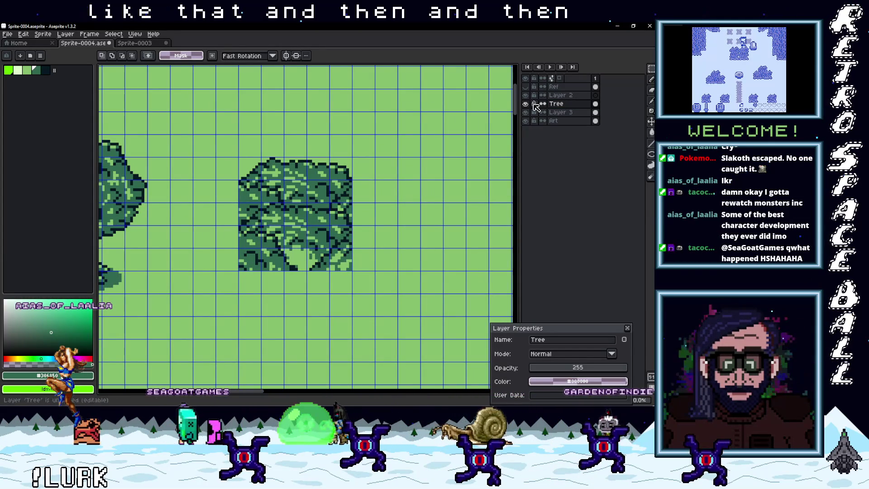
Toggle the Ref layer's visibility to compare, ending with it hidden.
{"action": "left_click", "coordinate": [526, 87]}
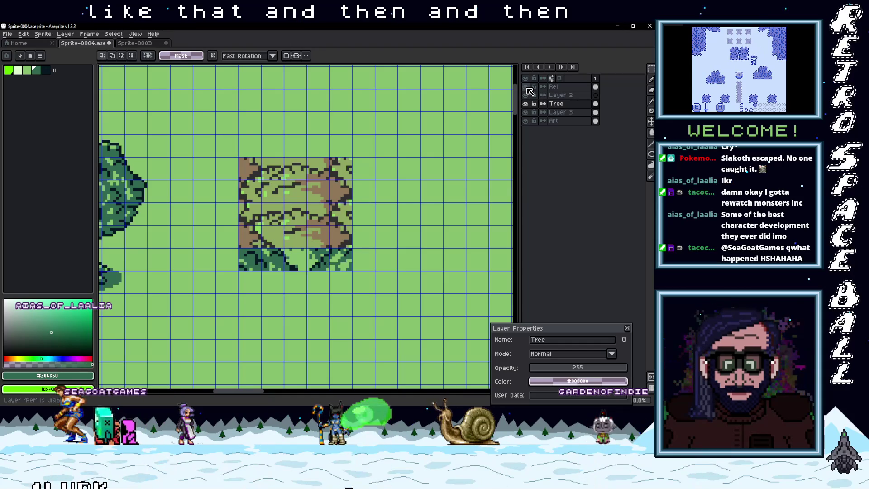
{"action": "left_click", "coordinate": [527, 87]}
{"action": "left_click", "coordinate": [526, 87]}
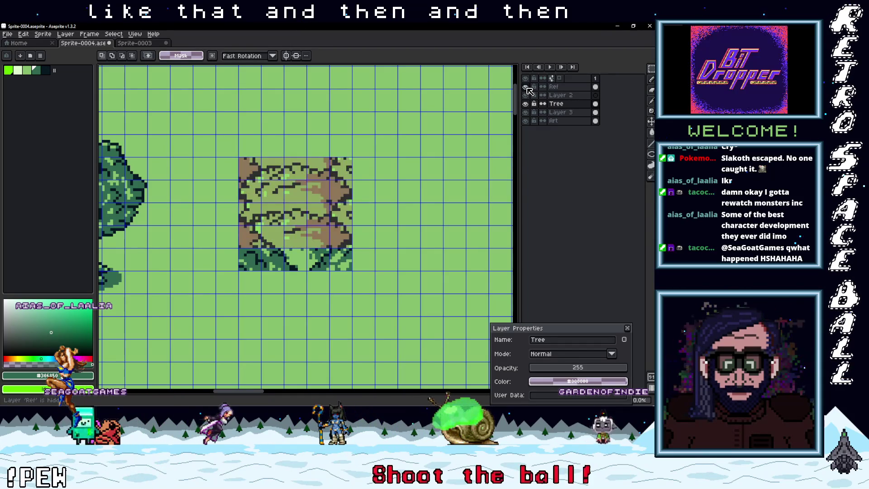
{"action": "left_click", "coordinate": [527, 87]}
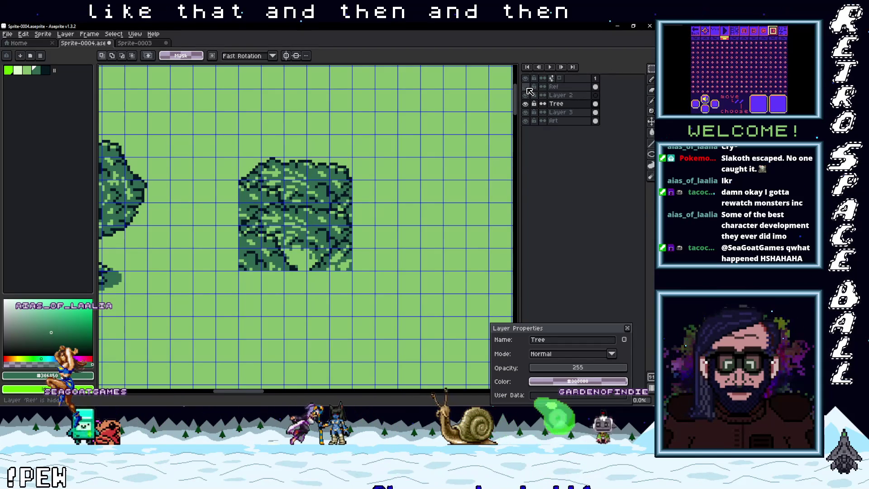
{"action": "left_click", "coordinate": [526, 87]}
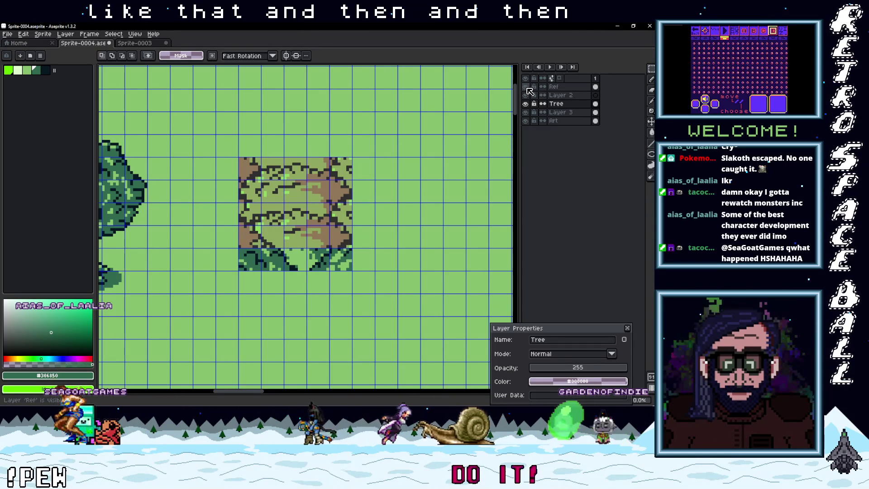
{"action": "left_click", "coordinate": [526, 87]}
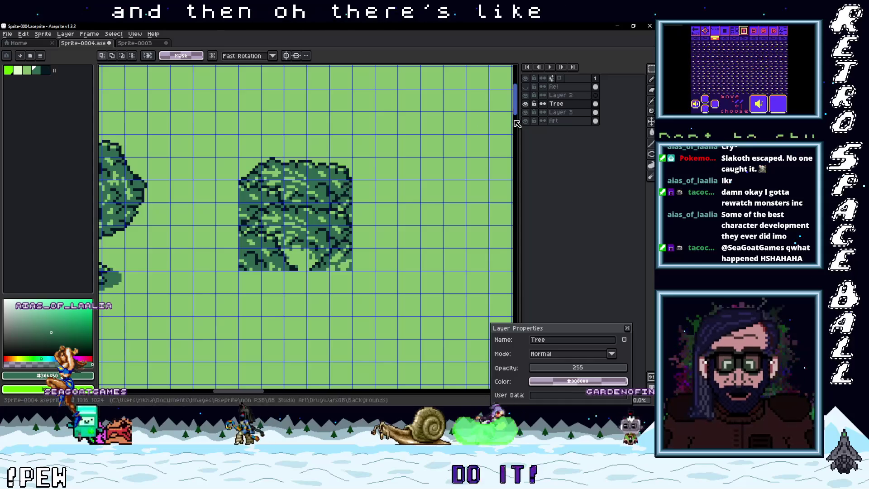
{"action": "scroll", "coordinate": [334, 192], "scroll_direction": "left", "scroll_amount": 5}
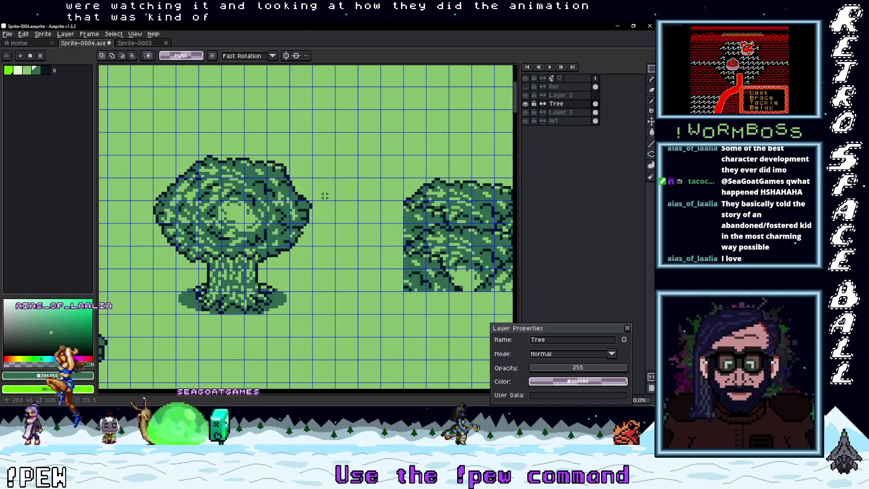
Select the top of the round tree's canopy, shift it right, and copy it.
{"action": "mouse_move", "coordinate": [325, 196]}
{"action": "left_mouse_down"}
{"action": "mouse_move", "coordinate": [277, 207]}
{"action": "mouse_move", "coordinate": [253, 195]}
{"action": "left_mouse_up"}
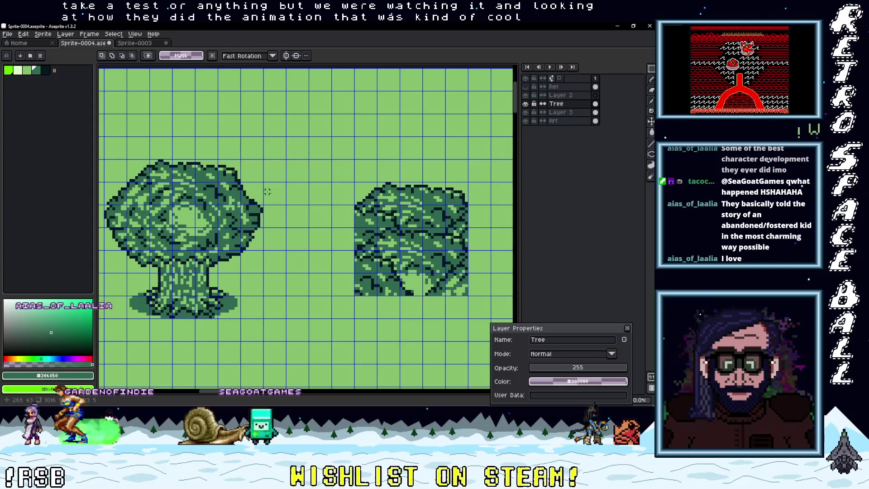
{"action": "left_click_drag", "start_coordinate": [262, 203], "coordinate": [102, 158]}
{"action": "mouse_move", "coordinate": [162, 185]}
{"action": "left_mouse_down"}
{"action": "mouse_move", "coordinate": [471, 194]}
{"action": "mouse_move", "coordinate": [352, 196]}
{"action": "left_mouse_up"}
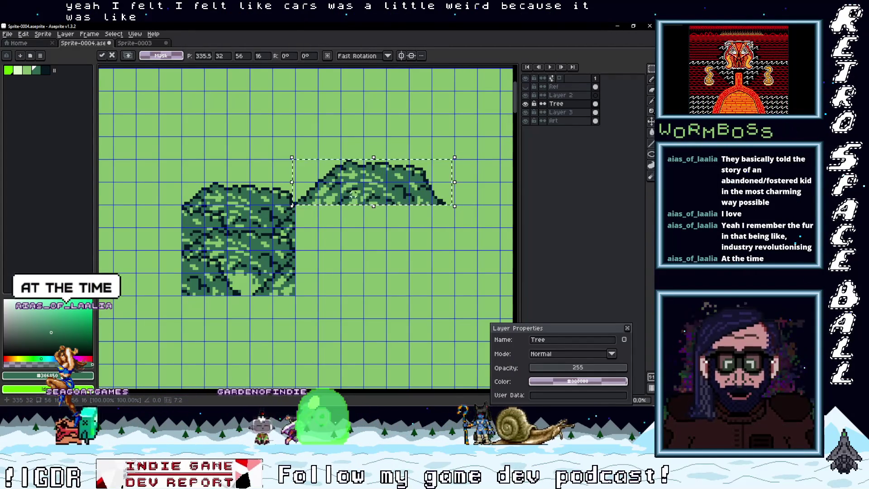
{"action": "left_click_drag", "start_coordinate": [374, 190], "coordinate": [377, 191]}
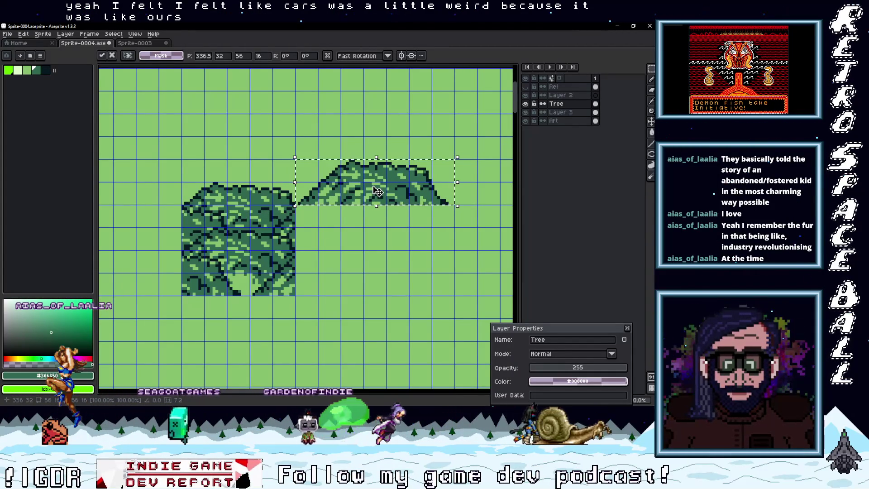
{"action": "key", "text": "Delete"}
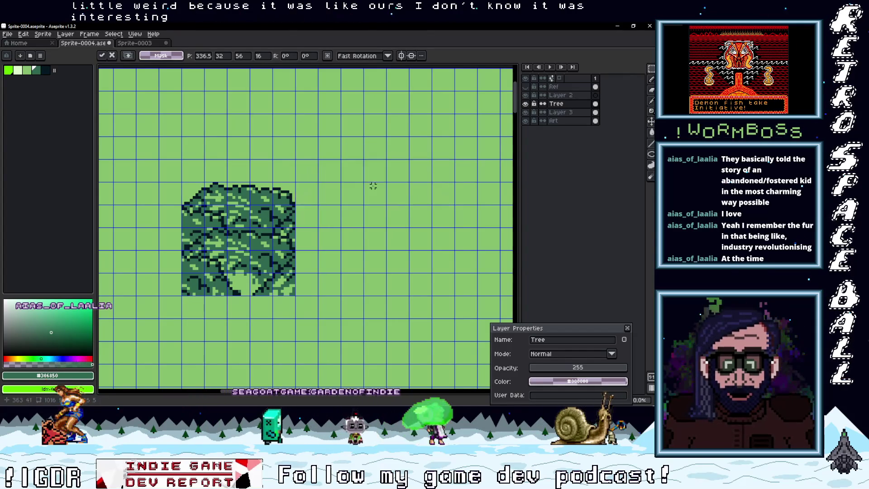
Paste the canopy onto Layer 3 and slide it beside the square foliage block.
{"action": "left_click", "coordinate": [567, 116]}
{"action": "key", "text": "ctrl+v"}
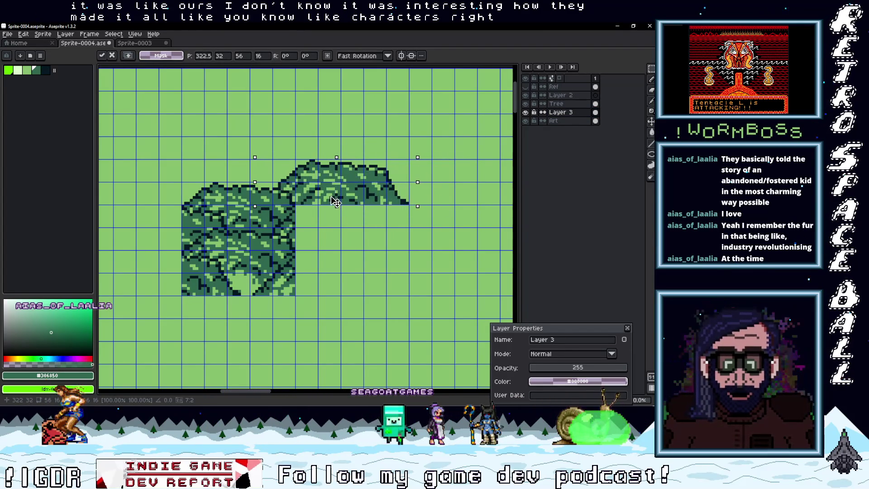
{"action": "mouse_move", "coordinate": [335, 202]}
{"action": "left_mouse_down"}
{"action": "mouse_move", "coordinate": [388, 198]}
{"action": "mouse_move", "coordinate": [350, 201]}
{"action": "left_mouse_up"}
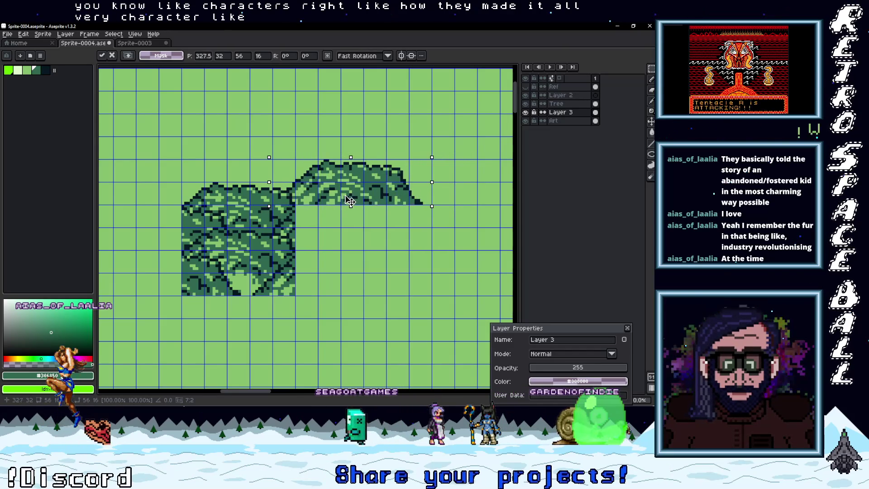
{"action": "mouse_move", "coordinate": [345, 195]}
{"action": "left_mouse_down"}
{"action": "mouse_move", "coordinate": [413, 208]}
{"action": "mouse_move", "coordinate": [219, 209]}
{"action": "mouse_move", "coordinate": [249, 202]}
{"action": "mouse_move", "coordinate": [234, 204]}
{"action": "left_mouse_up"}
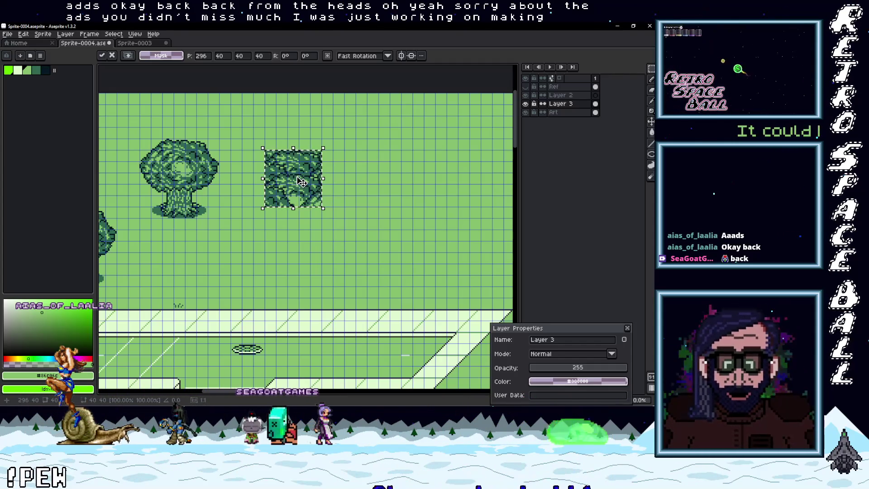
Make the square block a custom brush, stamp two trial rows, then undo both strokes.
{"action": "key", "text": "ctrl+b"}
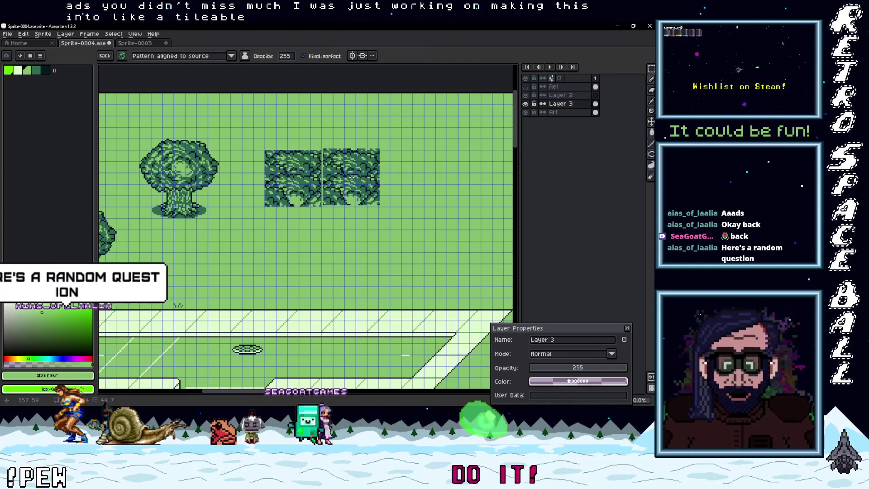
{"action": "left_click_drag", "start_coordinate": [388, 176], "coordinate": [449, 174]}
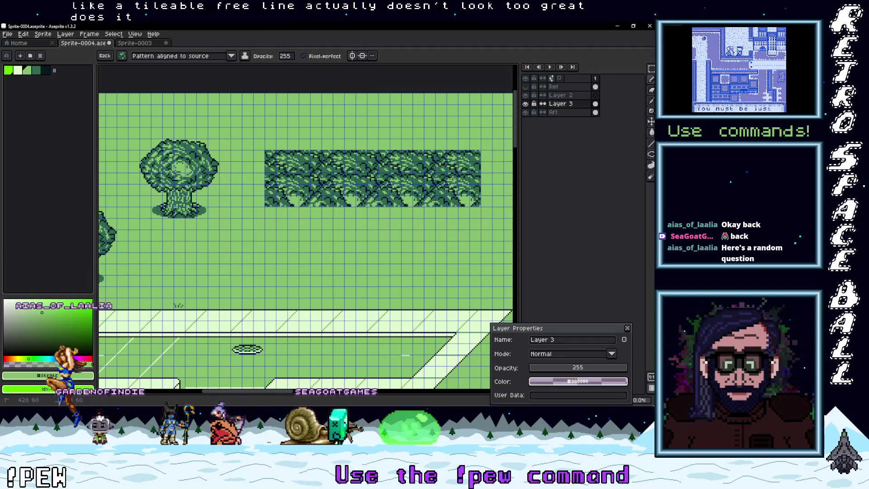
{"action": "left_click_drag", "start_coordinate": [452, 234], "coordinate": [352, 235]}
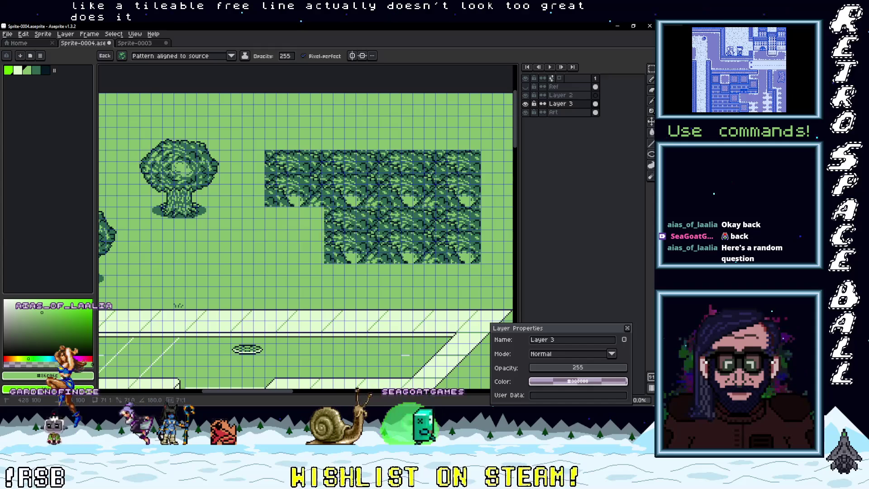
{"action": "scroll", "coordinate": [392, 254], "scroll_direction": "down", "scroll_amount": 1}
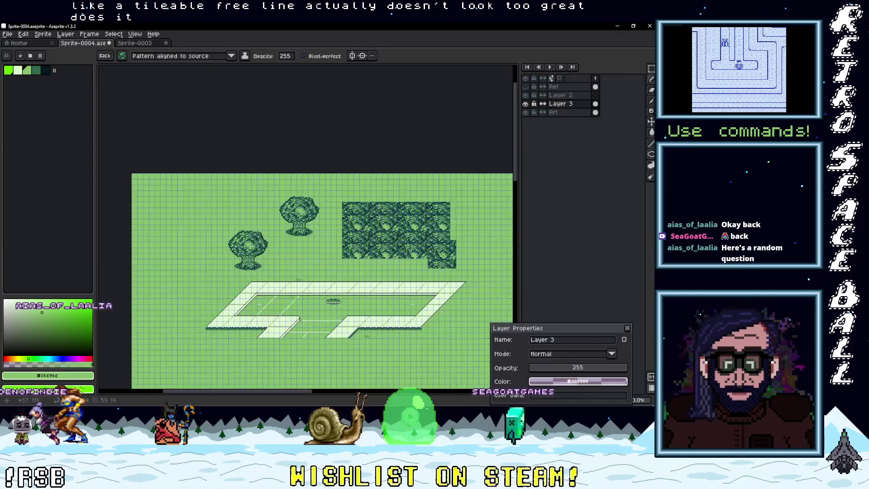
{"action": "scroll", "coordinate": [422, 249], "scroll_direction": "up", "scroll_amount": 1}
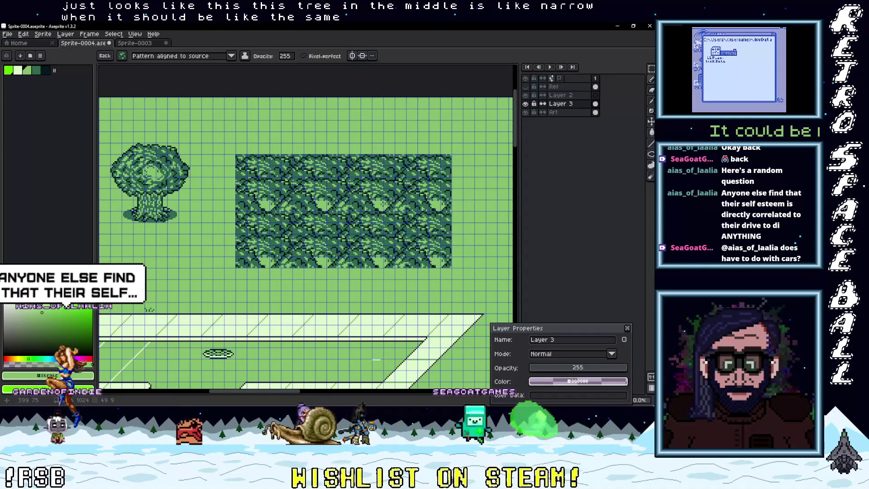
{"action": "scroll", "coordinate": [391, 223], "scroll_direction": "up", "scroll_amount": 1}
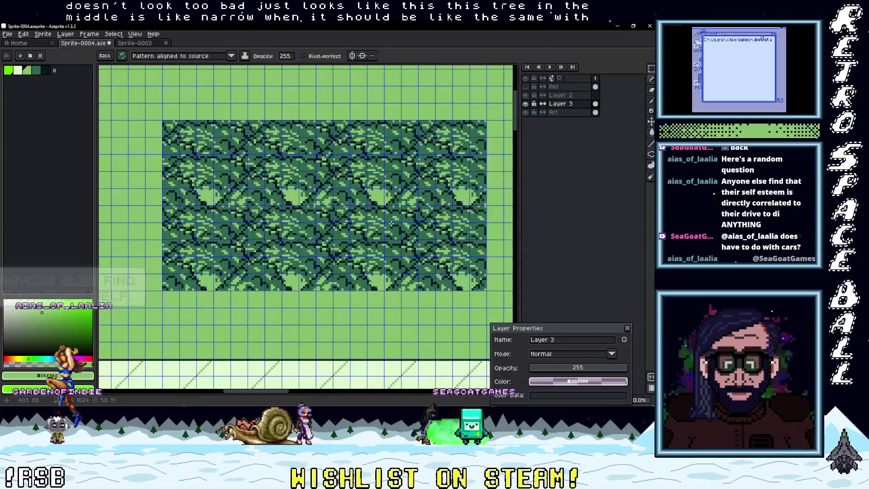
{"action": "key", "text": "ctrl+z"}
{"action": "key", "text": "ctrl+z"}
{"action": "key", "text": "ctrl+z"}
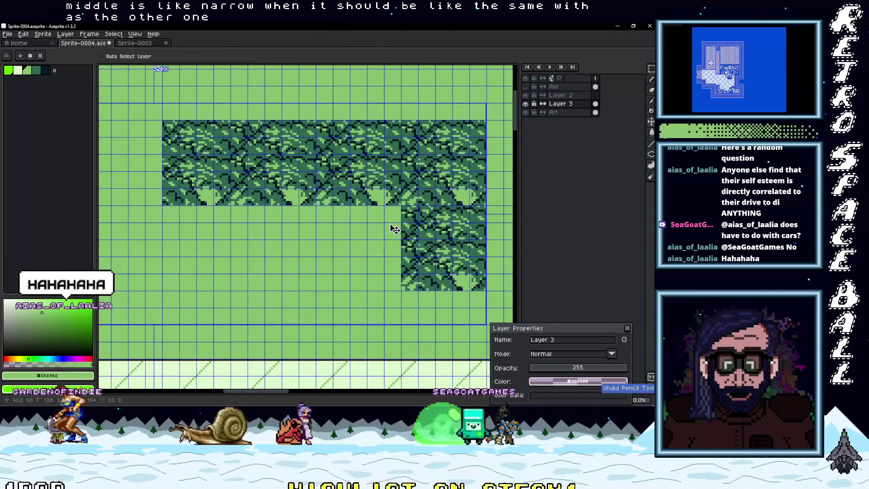
{"action": "key", "text": "ctrl+z"}
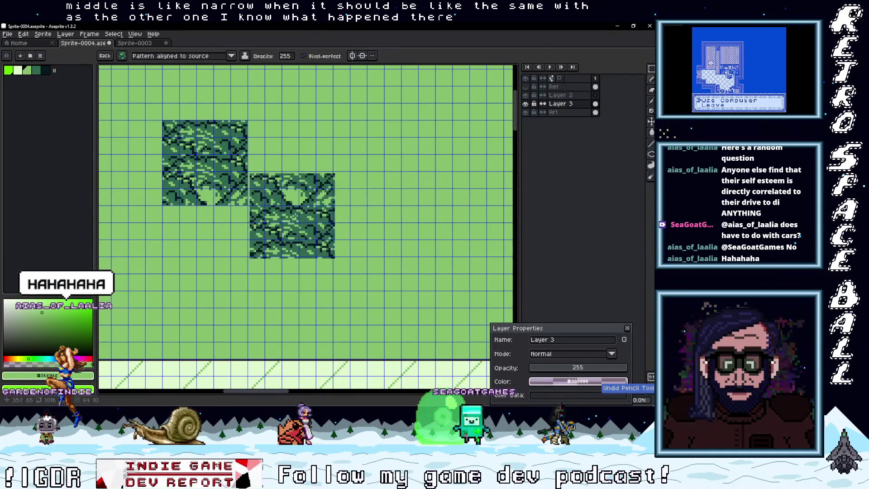
{"action": "scroll", "coordinate": [362, 213], "scroll_direction": "left", "scroll_amount": 3}
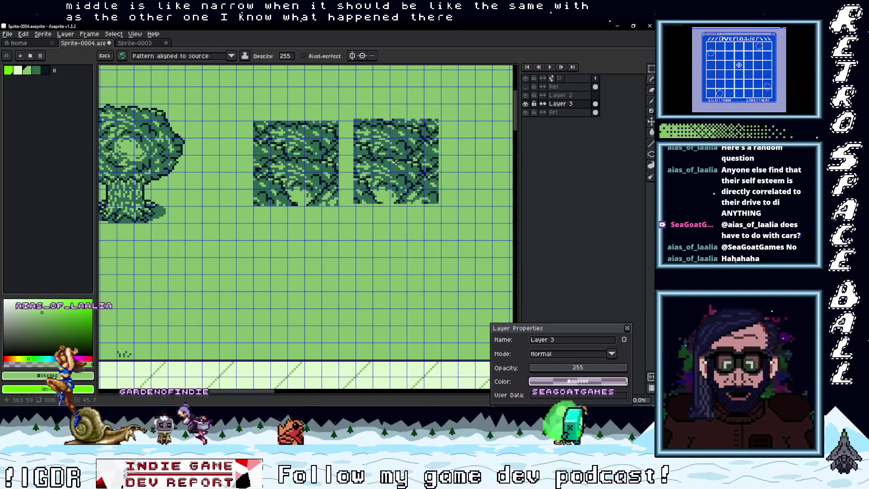
Show the Ref layer and hide Layer 3.
{"action": "left_click", "coordinate": [525, 86]}
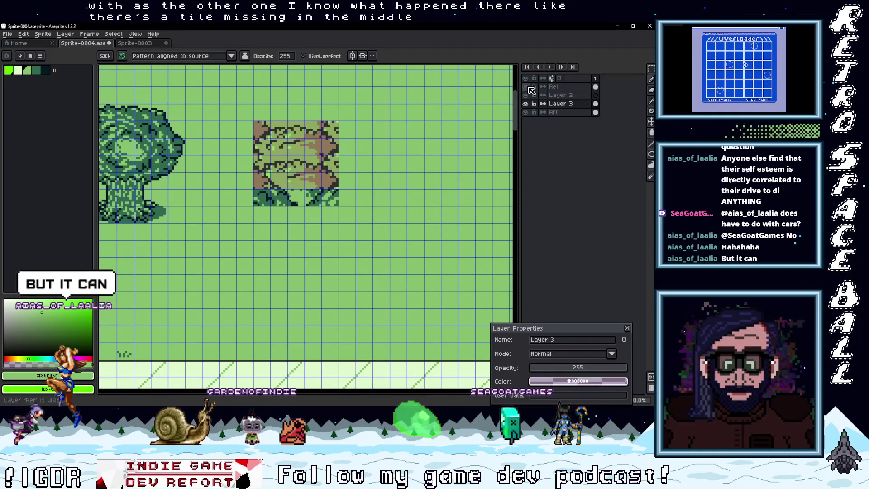
{"action": "left_click", "coordinate": [525, 104]}
{"action": "left_click", "coordinate": [525, 103]}
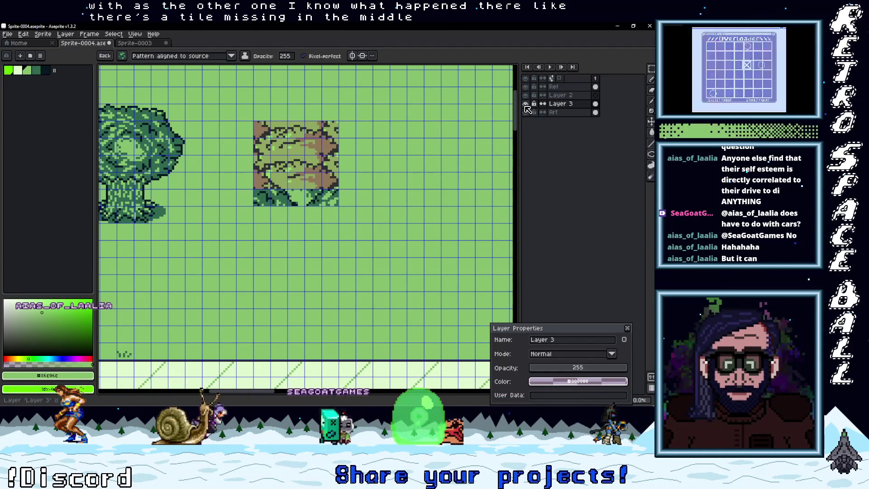
{"action": "left_click", "coordinate": [525, 104]}
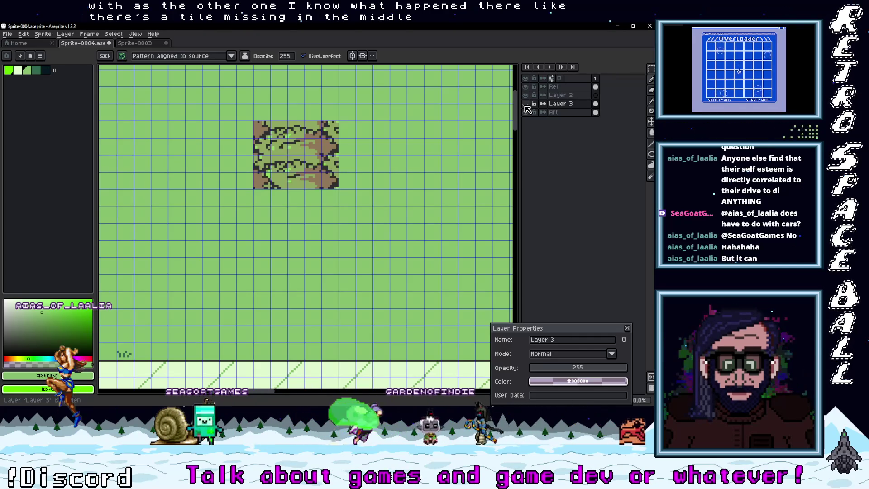
Stamp the Ref tree-canopy tile around as a custom brush, undo the stamps, and switch to Sprite-0003.
{"action": "key", "text": "m"}
{"action": "left_click", "coordinate": [553, 87]}
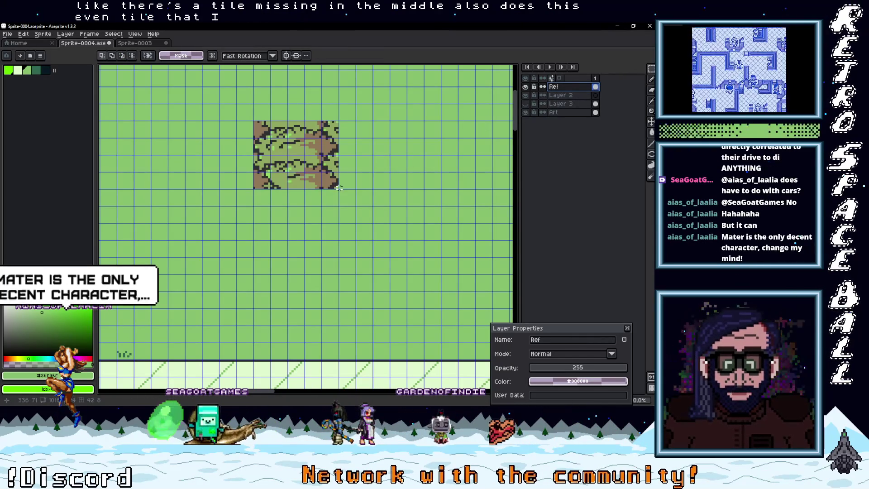
{"action": "left_click_drag", "start_coordinate": [337, 187], "coordinate": [254, 122]}
{"action": "key", "text": "ctrl+b"}
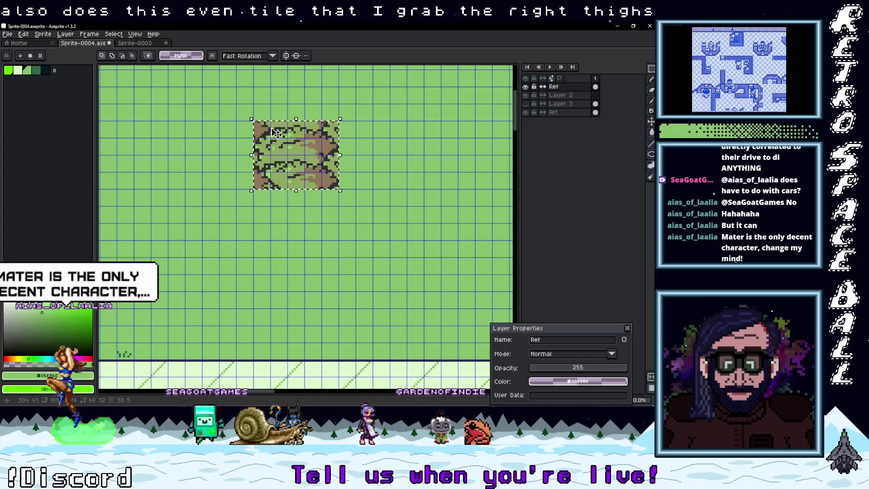
{"action": "left_click", "coordinate": [296, 222]}
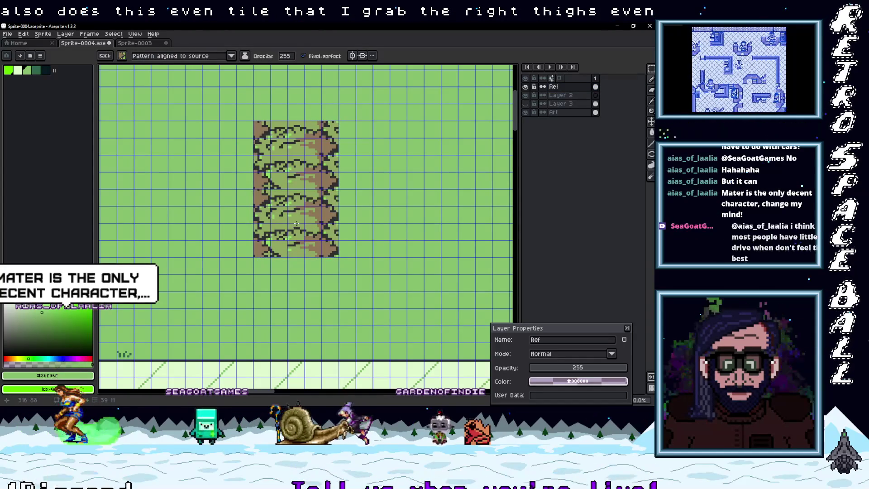
{"action": "left_click_drag", "start_coordinate": [297, 223], "coordinate": [401, 223]}
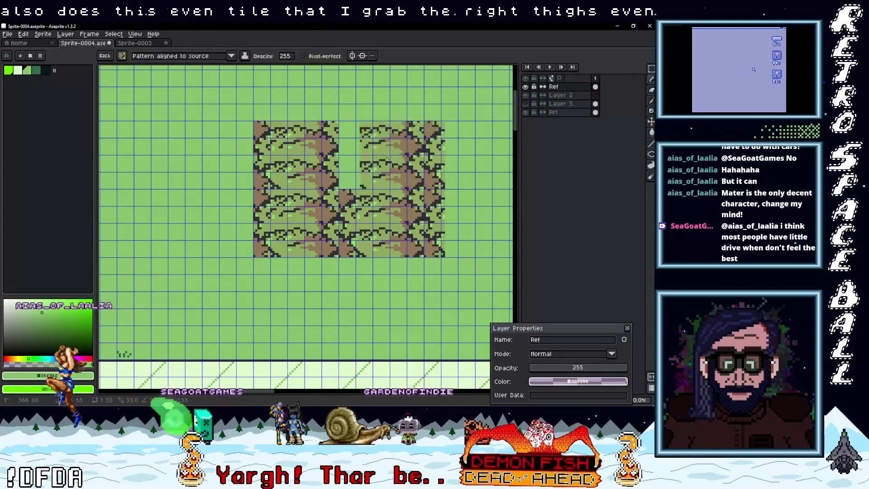
{"action": "left_click", "coordinate": [401, 156]}
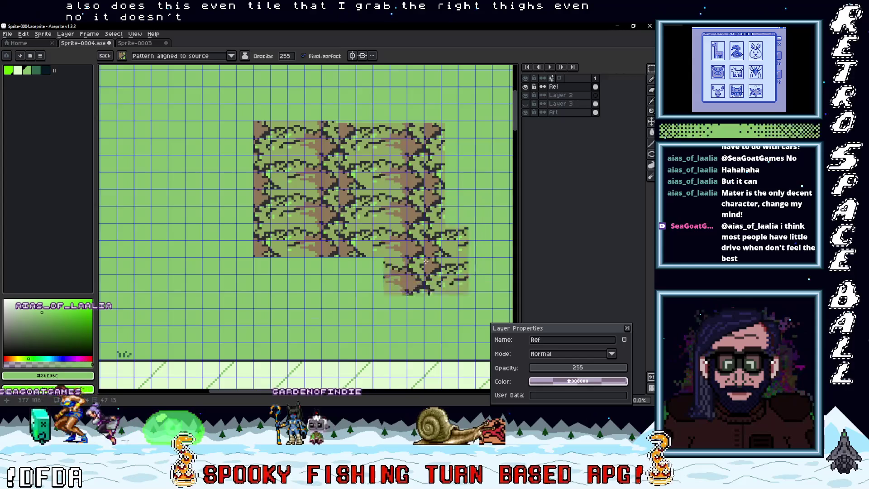
{"action": "left_click_drag", "start_coordinate": [462, 278], "coordinate": [438, 267]}
{"action": "key", "text": "ctrl+z"}
{"action": "key", "text": "ctrl+z"}
{"action": "key", "text": "ctrl+z"}
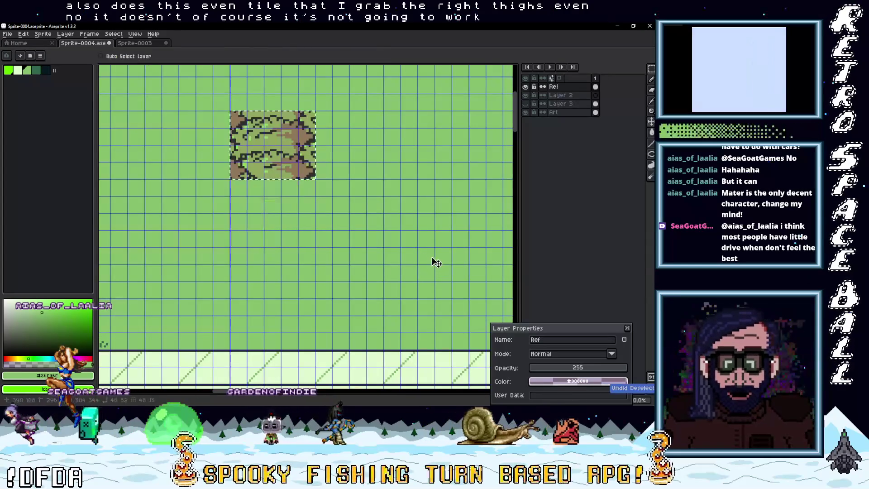
{"action": "key", "text": "ctrl+Tab"}
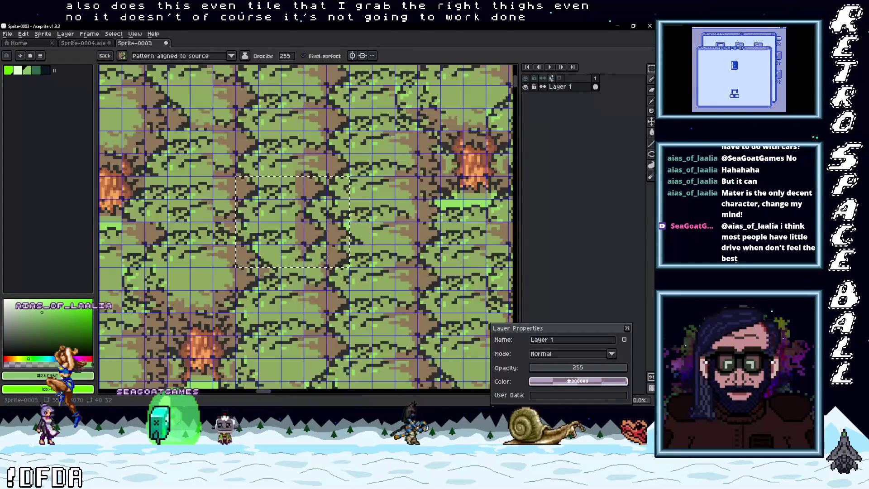
Zoom into the Sprite-0003 forest map and paint, then undo, a test canopy stroke.
{"action": "scroll", "coordinate": [396, 198], "scroll_direction": "down", "scroll_amount": 2}
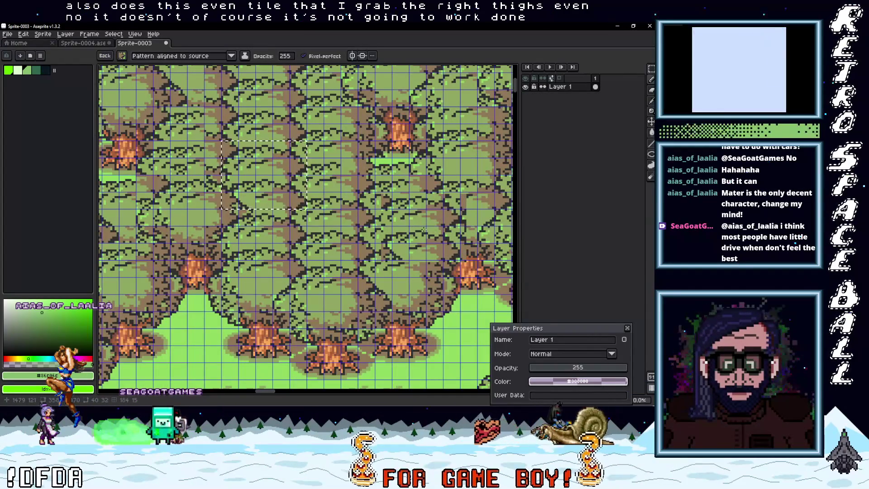
{"action": "scroll", "coordinate": [424, 230], "scroll_direction": "down", "scroll_amount": 2}
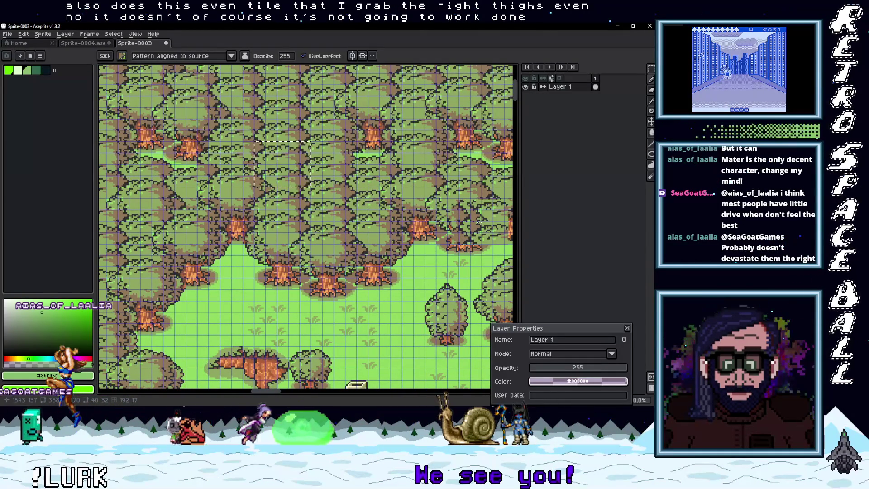
{"action": "scroll", "coordinate": [452, 226], "scroll_direction": "up", "scroll_amount": 2}
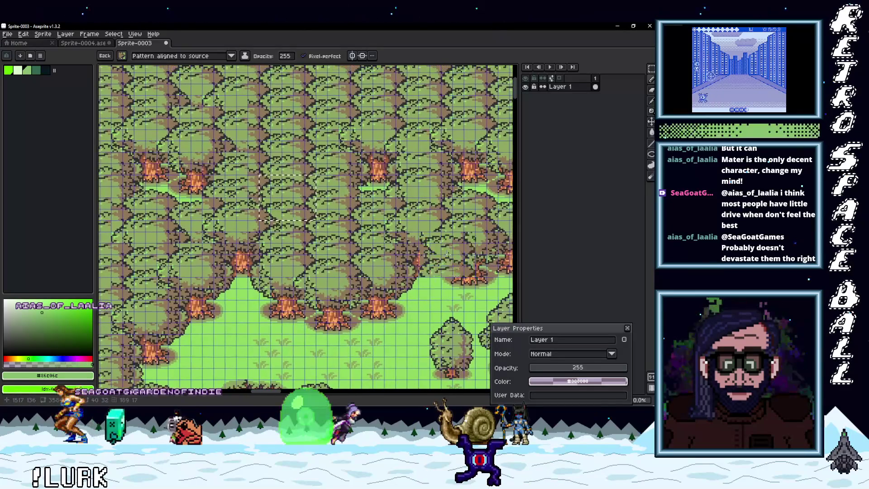
{"action": "mouse_move", "coordinate": [414, 228]}
{"action": "left_mouse_down"}
{"action": "mouse_move", "coordinate": [375, 195]}
{"action": "mouse_move", "coordinate": [453, 253]}
{"action": "left_mouse_up"}
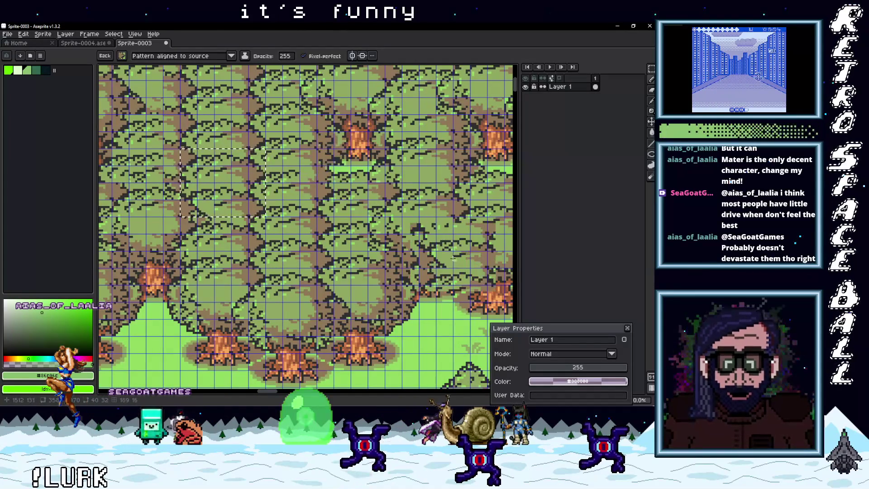
{"action": "key", "text": "ctrl+z"}
{"action": "key", "text": "m"}
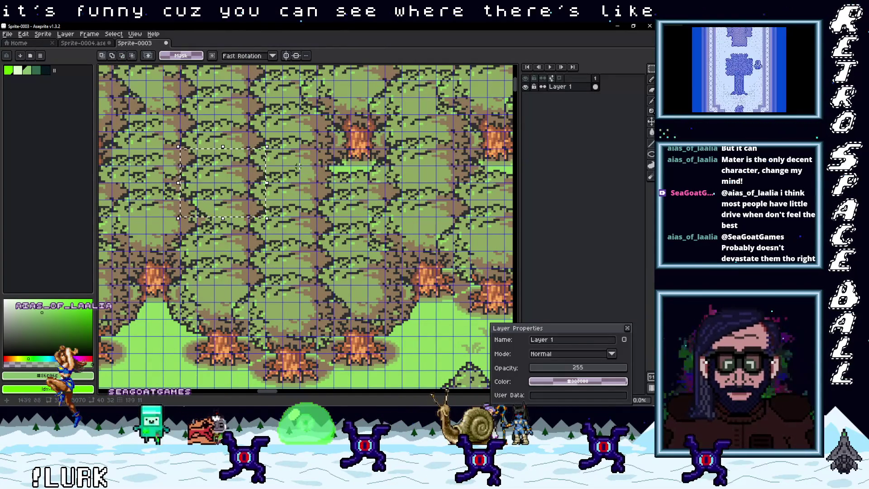
Pan and zoom around Sprite-0003 to study its overlapping treetops.
{"action": "scroll", "coordinate": [317, 181], "scroll_direction": "up", "scroll_amount": 1}
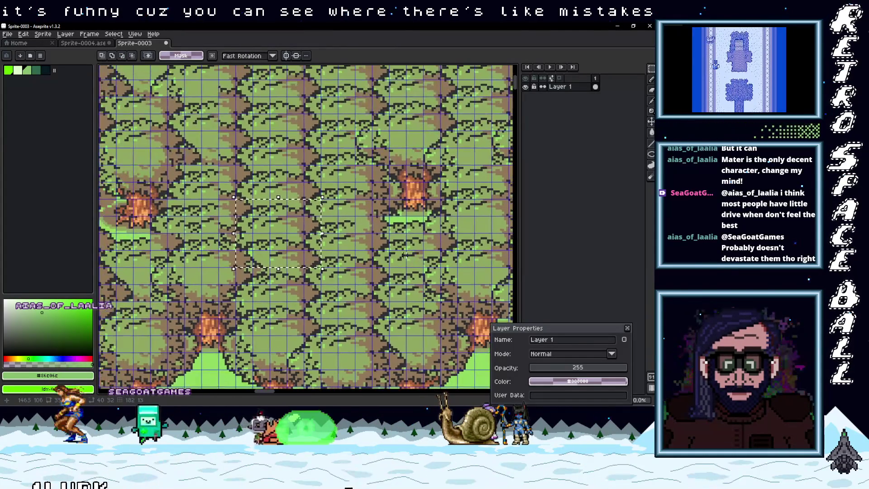
{"action": "scroll", "coordinate": [308, 213], "scroll_direction": "down", "scroll_amount": 4}
{"action": "scroll", "coordinate": [300, 245], "scroll_direction": "up", "scroll_amount": 2}
{"action": "left_click_drag", "start_coordinate": [300, 245], "coordinate": [370, 223]}
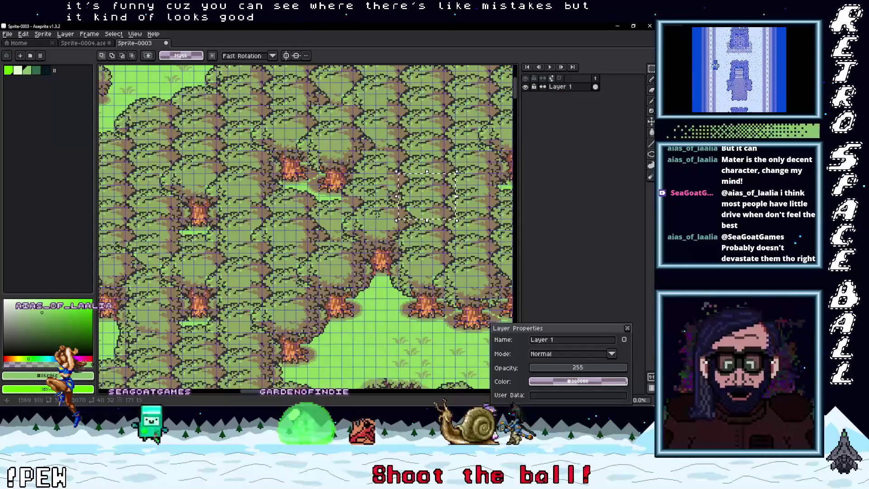
{"action": "scroll", "coordinate": [346, 205], "scroll_direction": "up", "scroll_amount": 3}
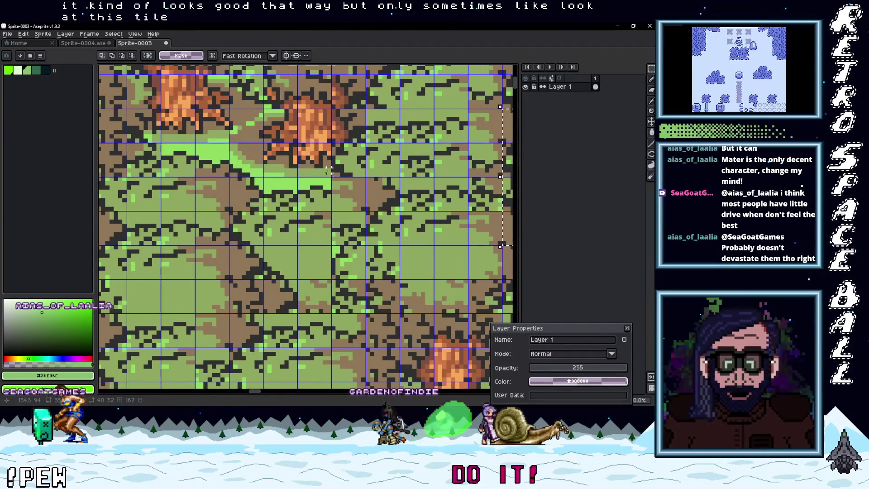
{"action": "scroll", "coordinate": [348, 194], "scroll_direction": "down", "scroll_amount": 1}
{"action": "left_click_drag", "start_coordinate": [317, 173], "coordinate": [361, 239]}
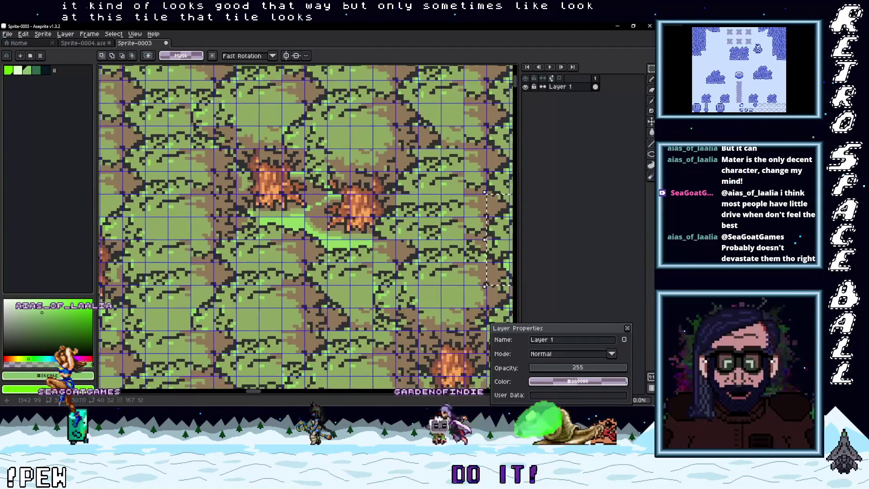
{"action": "scroll", "coordinate": [399, 263], "scroll_direction": "down", "scroll_amount": 1}
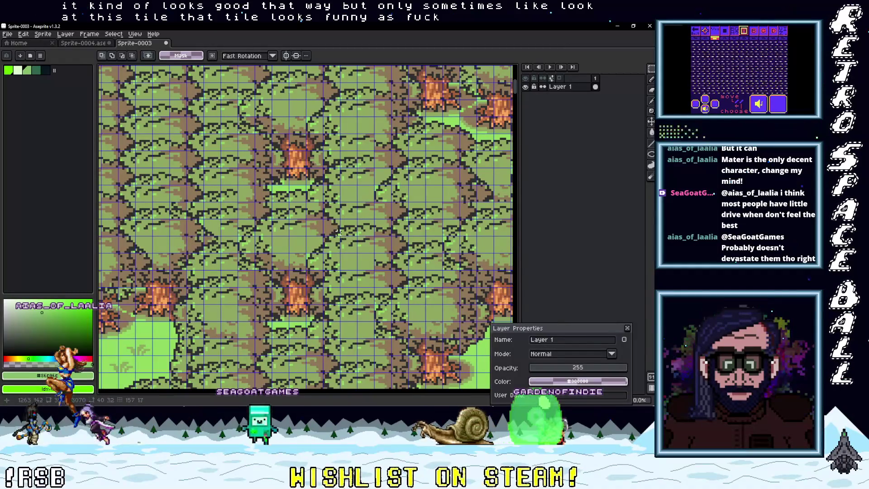
{"action": "mouse_move", "coordinate": [338, 226]}
{"action": "left_mouse_down"}
{"action": "mouse_move", "coordinate": [281, 248]}
{"action": "mouse_move", "coordinate": [287, 251]}
{"action": "left_mouse_up"}
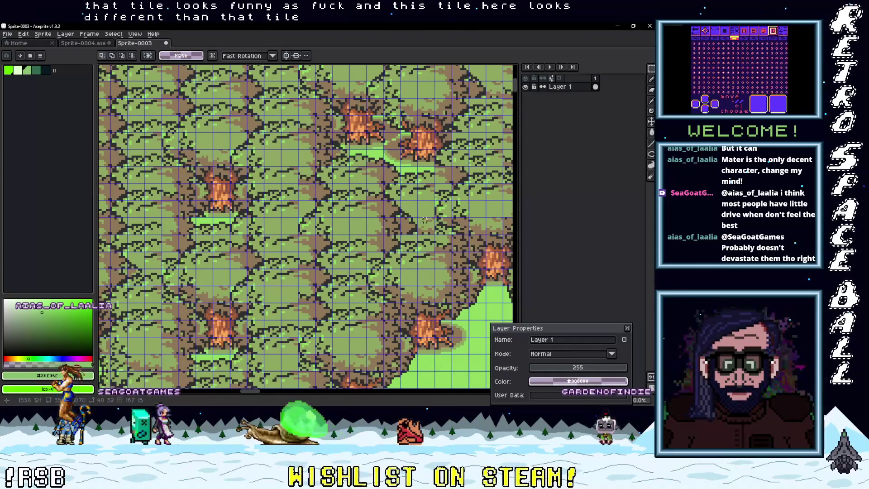
{"action": "scroll", "coordinate": [427, 225], "scroll_direction": "down", "scroll_amount": 5}
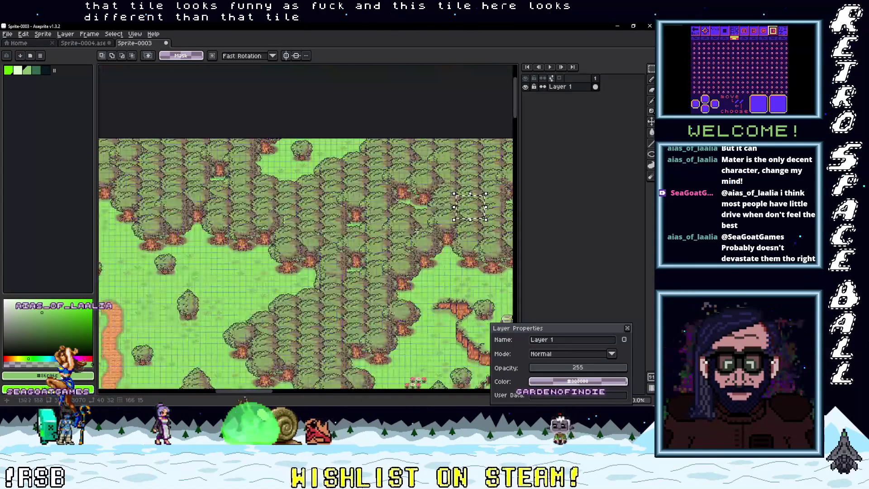
{"action": "scroll", "coordinate": [351, 242], "scroll_direction": "up", "scroll_amount": 5}
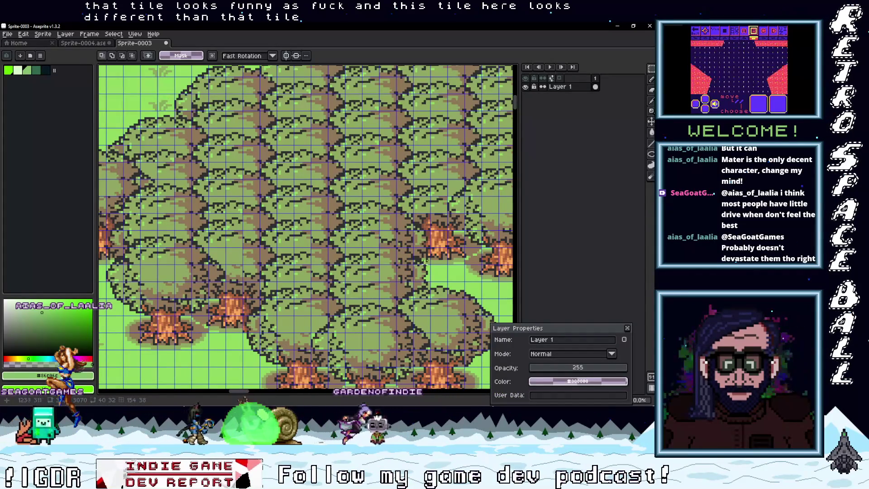
Return to the Sprite-0004 scene.
{"action": "left_click", "coordinate": [83, 42]}
{"action": "scroll", "coordinate": [325, 126], "scroll_direction": "down", "scroll_amount": 4}
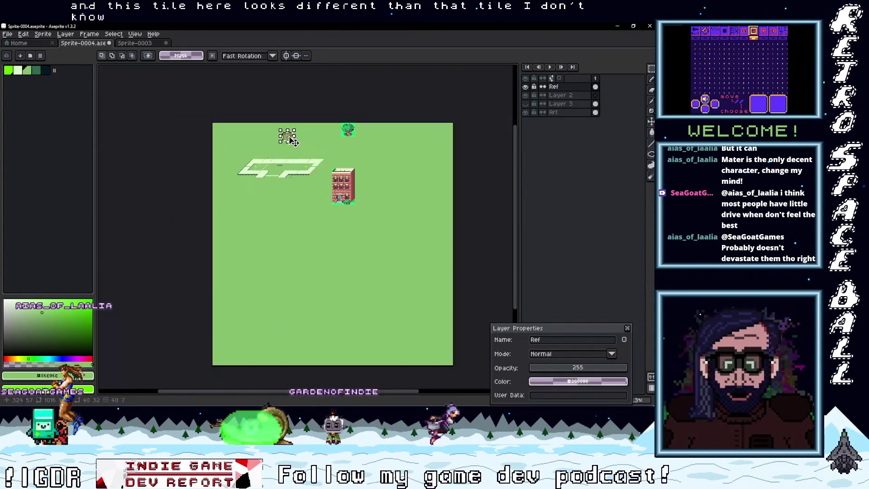
{"action": "scroll", "coordinate": [325, 126], "scroll_direction": "up", "scroll_amount": 3}
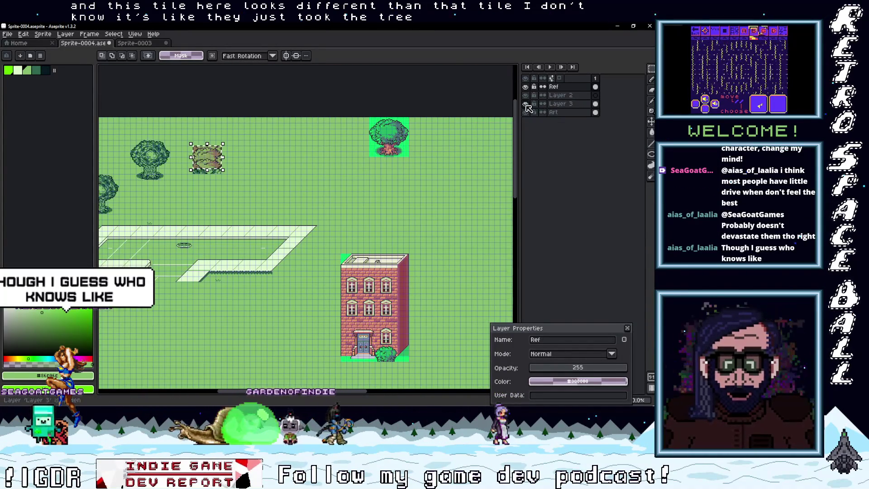
{"action": "scroll", "coordinate": [257, 165], "scroll_direction": "down", "scroll_amount": 1}
{"action": "scroll", "coordinate": [335, 181], "scroll_direction": "up", "scroll_amount": 3}
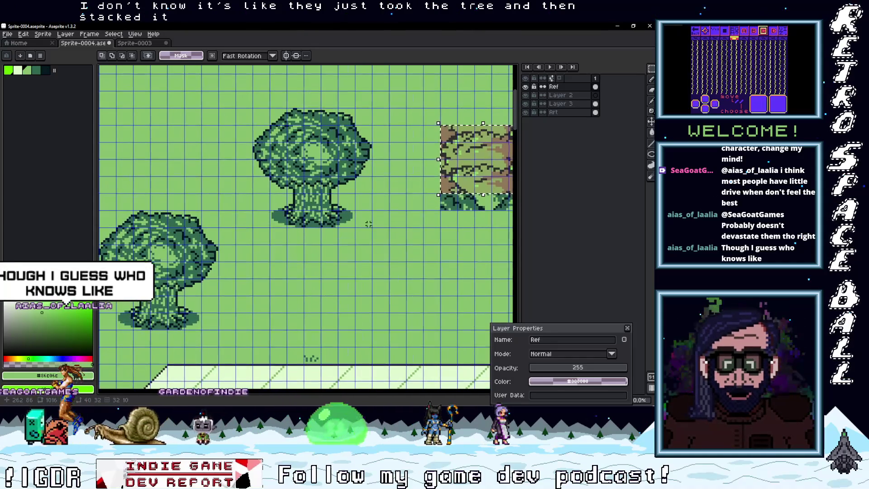
Marquee the round dark tree, make Layer 3 active, and bring up its layer context menu.
{"action": "scroll", "coordinate": [356, 176], "scroll_direction": "up", "scroll_amount": 2}
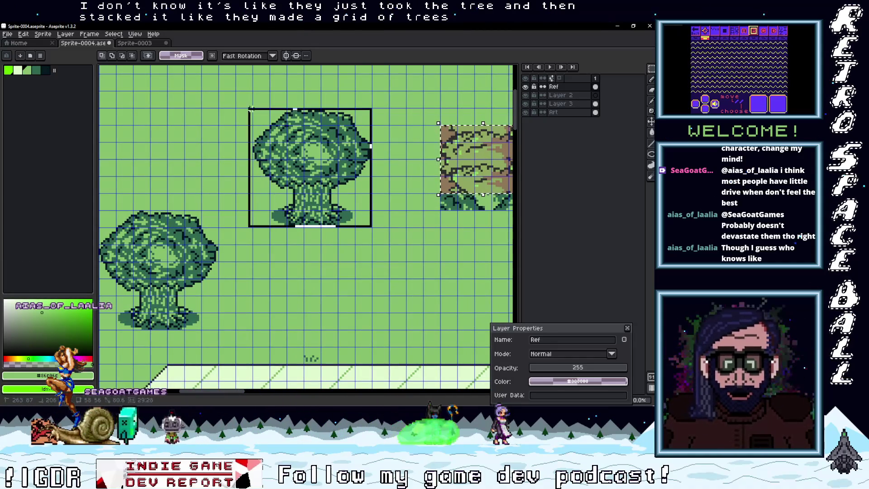
{"action": "left_click_drag", "start_coordinate": [254, 109], "coordinate": [256, 109]}
{"action": "scroll", "coordinate": [303, 218], "scroll_direction": "up", "scroll_amount": 2}
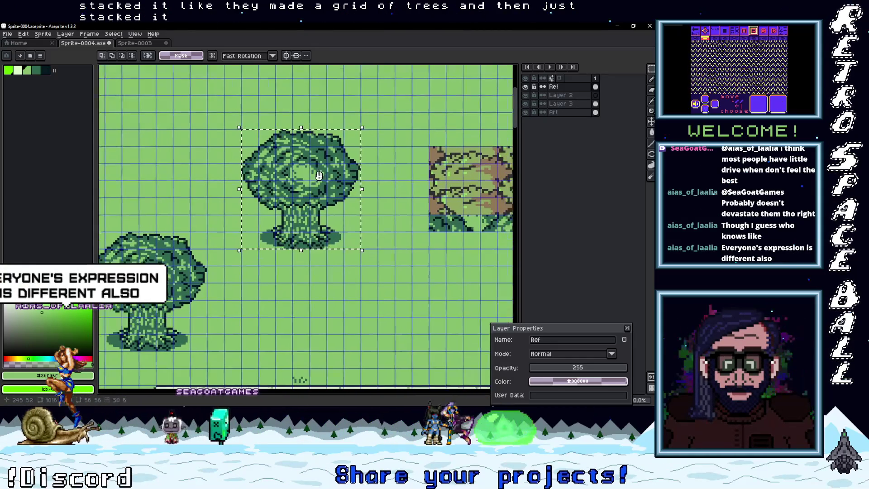
{"action": "left_click", "coordinate": [562, 104]}
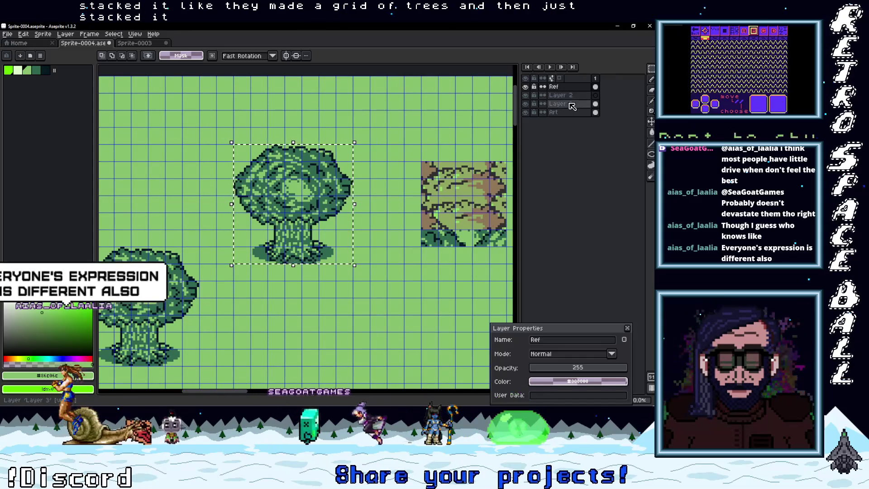
{"action": "right_click", "coordinate": [565, 109]}
{"action": "key", "text": "Escape"}
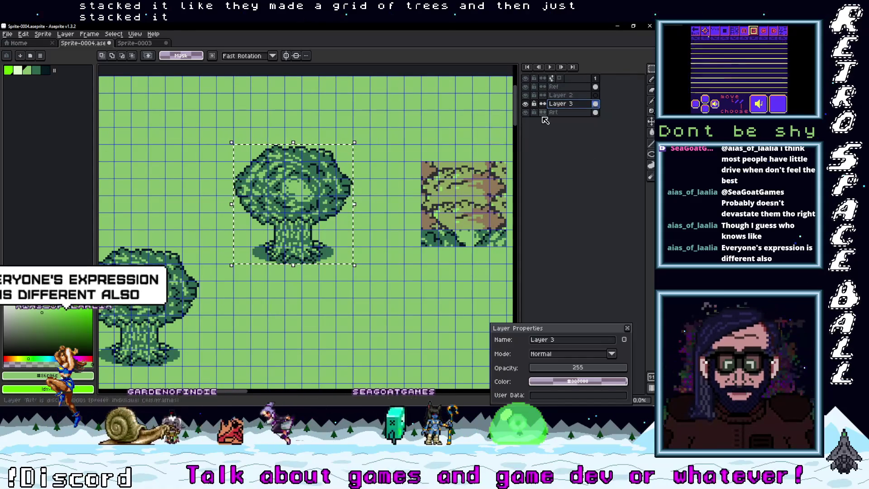
{"action": "left_click", "coordinate": [326, 183]}
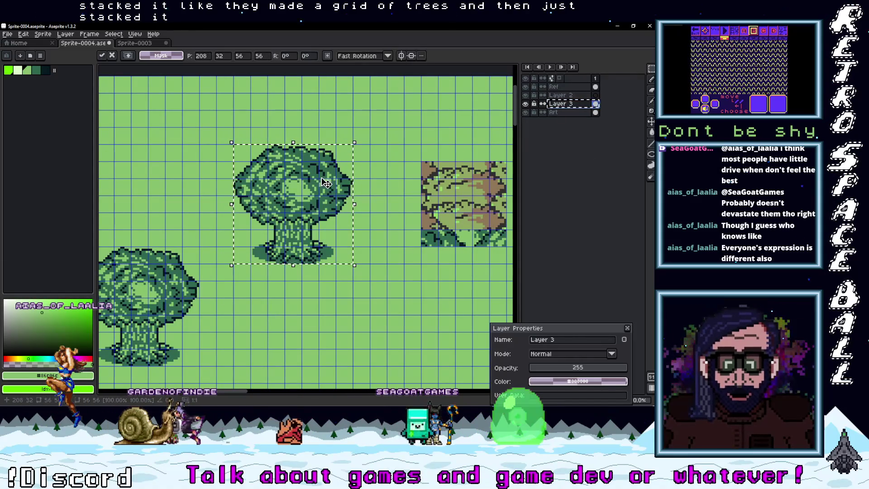
{"action": "right_click", "coordinate": [561, 104]}
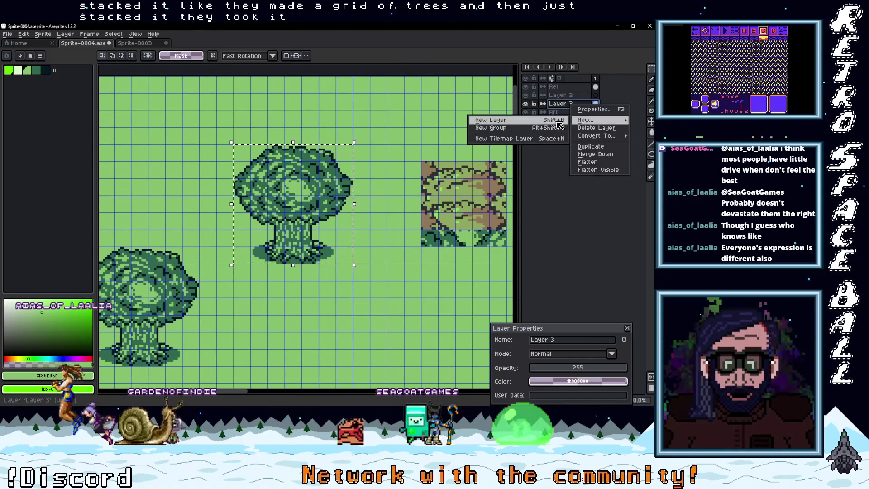
Create Layer 4, paste the tree onto it, and place the copies beside the left tree.
{"action": "left_click", "coordinate": [581, 116]}
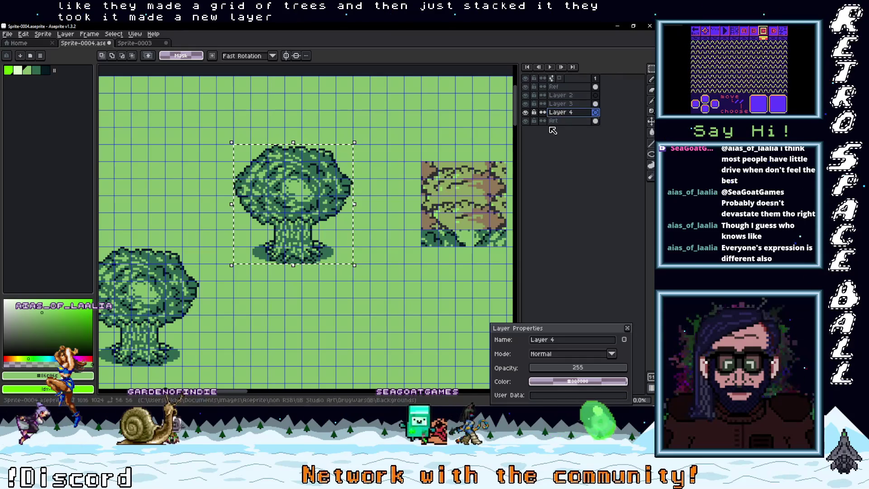
{"action": "key", "text": "ctrl+v"}
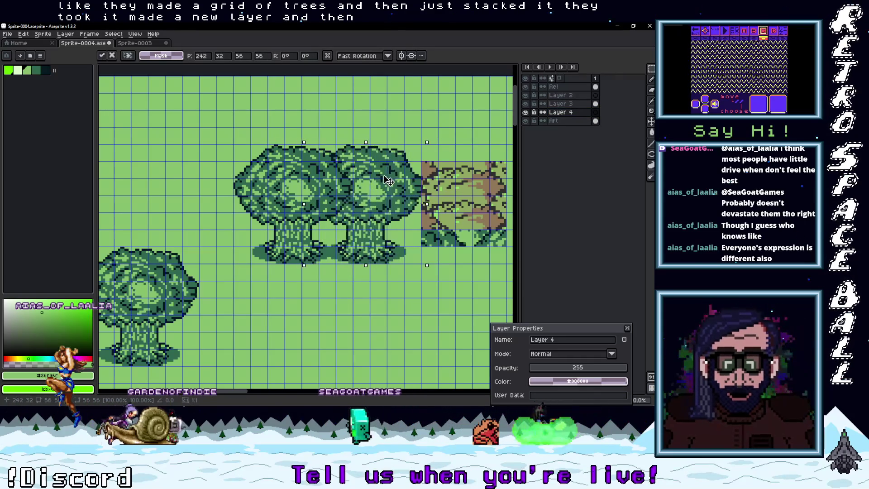
{"action": "left_click_drag", "start_coordinate": [388, 180], "coordinate": [358, 199]}
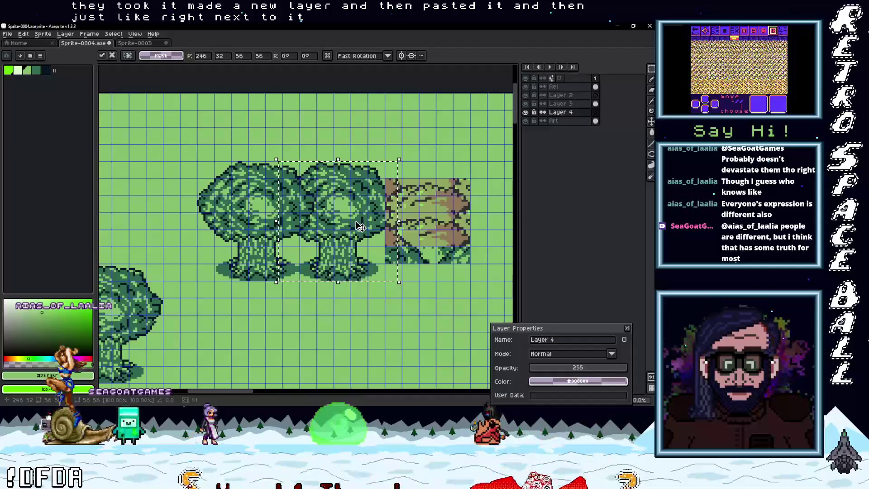
{"action": "left_click_drag", "start_coordinate": [366, 223], "coordinate": [196, 247]}
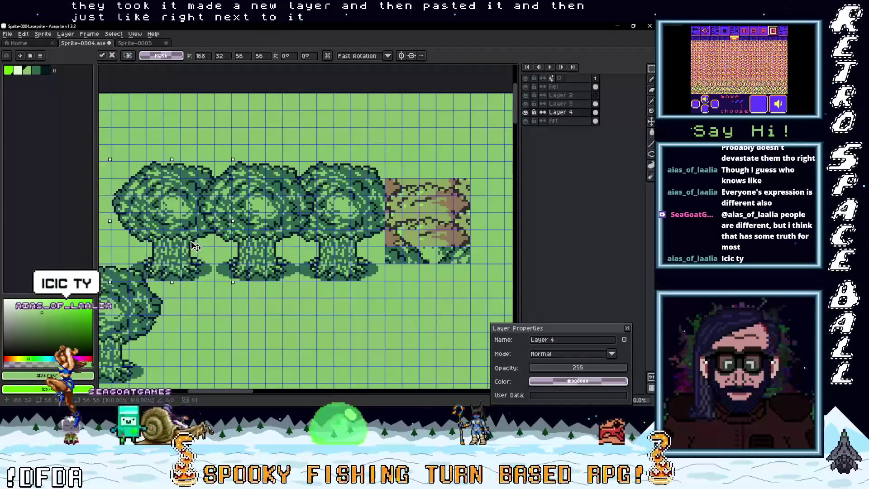
{"action": "scroll", "coordinate": [285, 230], "scroll_direction": "down", "scroll_amount": 2}
{"action": "scroll", "coordinate": [333, 220], "scroll_direction": "up", "scroll_amount": 2}
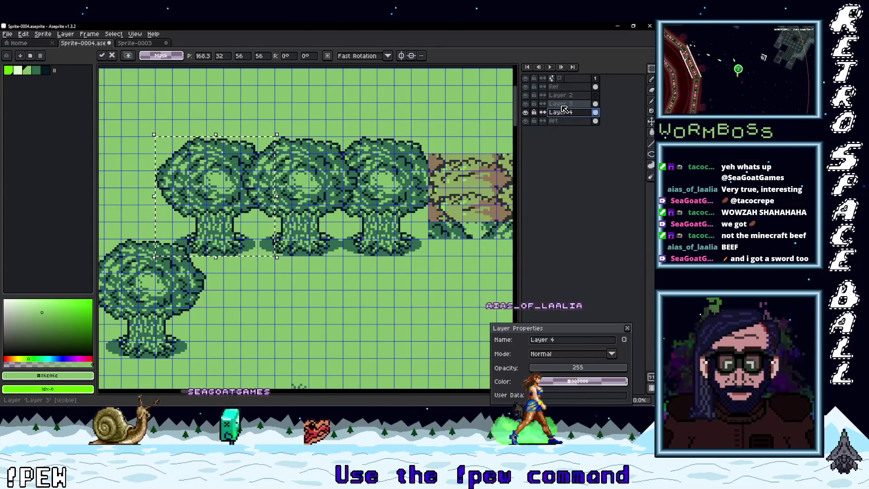
Select the middle tree of the row on Layer 3 and cut it.
{"action": "left_click", "coordinate": [562, 105]}
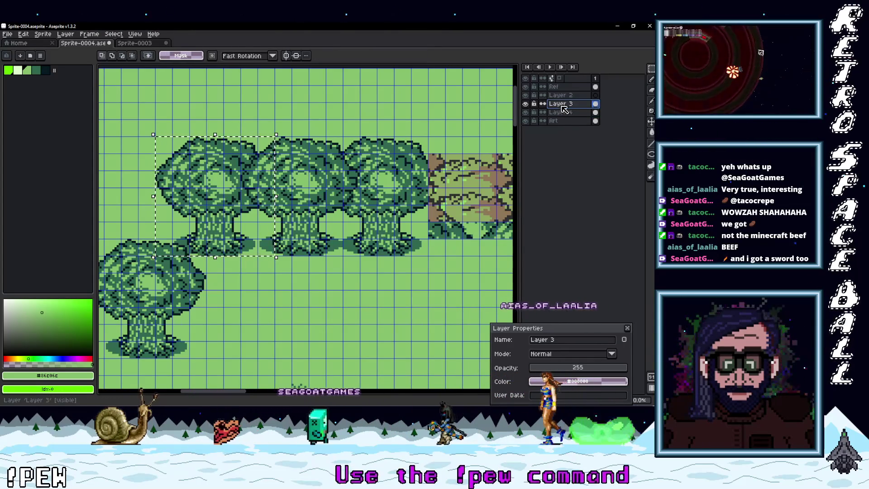
{"action": "scroll", "coordinate": [416, 242], "scroll_direction": "up", "scroll_amount": 1}
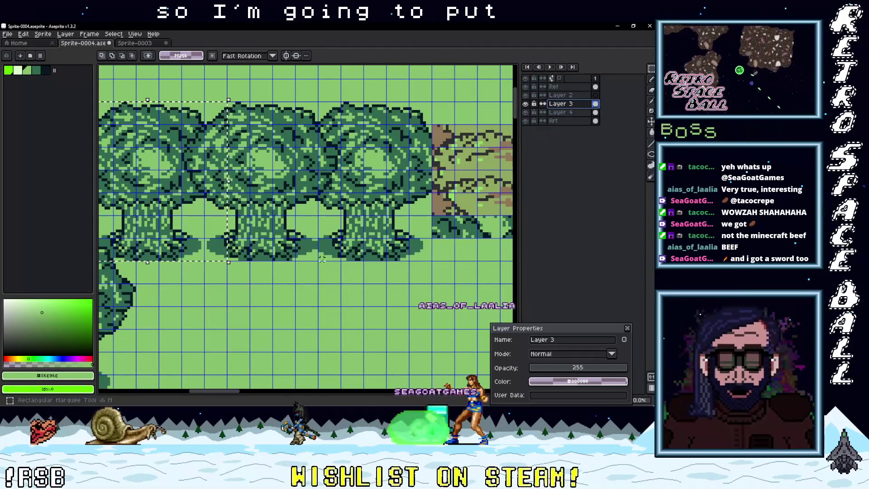
{"action": "scroll", "coordinate": [322, 256], "scroll_direction": "up", "scroll_amount": 1}
{"action": "scroll", "coordinate": [313, 263], "scroll_direction": "down", "scroll_amount": 1}
{"action": "mouse_move", "coordinate": [349, 252]}
{"action": "left_mouse_down"}
{"action": "mouse_move", "coordinate": [233, 193]}
{"action": "mouse_move", "coordinate": [324, 77]}
{"action": "mouse_move", "coordinate": [248, 74]}
{"action": "left_mouse_up"}
{"action": "scroll", "coordinate": [233, 194], "scroll_direction": "up", "scroll_amount": 1}
{"action": "key", "text": "ctrl+x"}
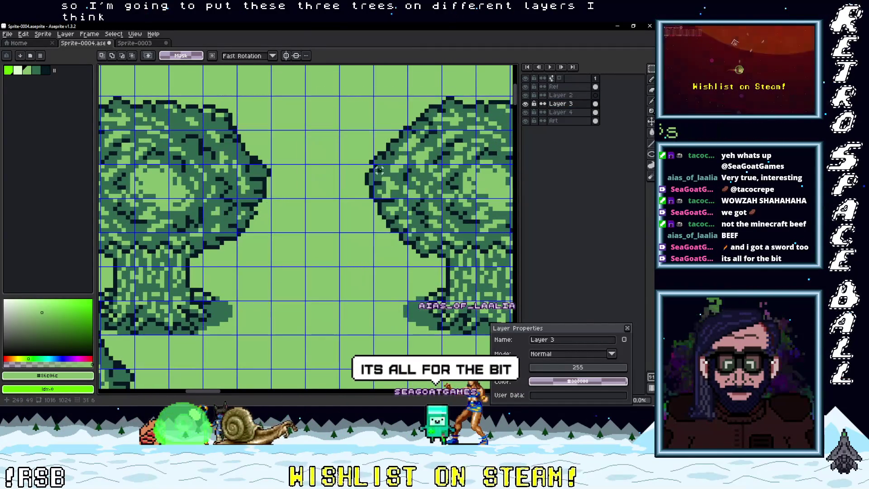
{"action": "scroll", "coordinate": [340, 154], "scroll_direction": "down", "scroll_amount": 2}
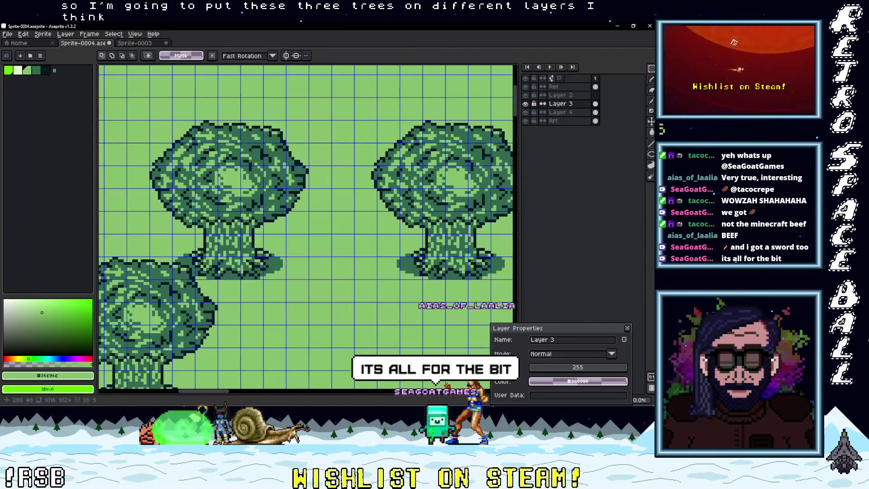
Paste the middle tree onto Layer 4 and select the right two trees.
{"action": "right_click", "coordinate": [566, 118]}
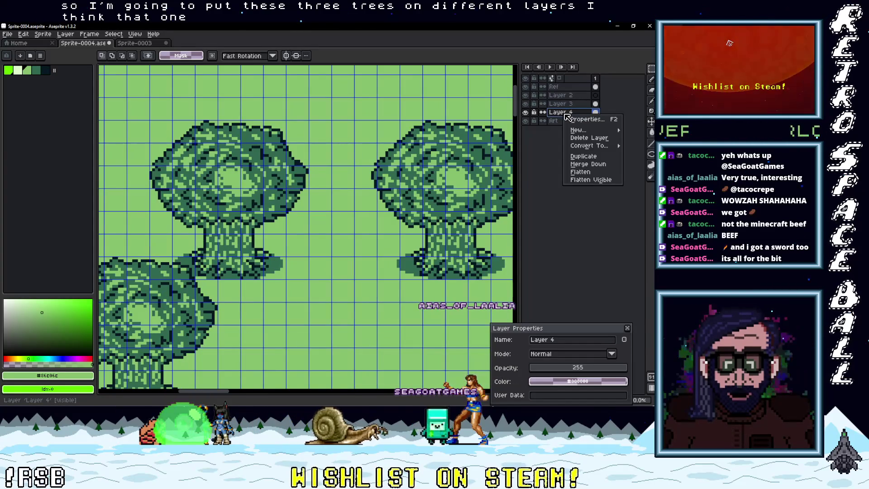
{"action": "key", "text": "ctrl+v"}
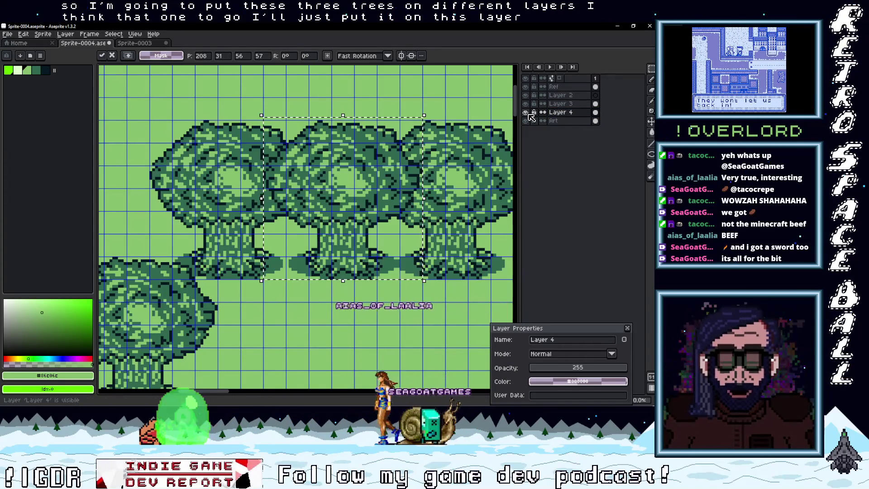
{"action": "scroll", "coordinate": [408, 231], "scroll_direction": "right", "scroll_amount": 2}
{"action": "mouse_move", "coordinate": [469, 280]}
{"action": "left_mouse_down"}
{"action": "mouse_move", "coordinate": [301, 165]}
{"action": "mouse_move", "coordinate": [155, 146]}
{"action": "mouse_move", "coordinate": [249, 157]}
{"action": "left_mouse_up"}
{"action": "scroll", "coordinate": [287, 178], "scroll_direction": "right", "scroll_amount": 1}
{"action": "scroll", "coordinate": [287, 178], "scroll_direction": "right", "scroll_amount": 1}
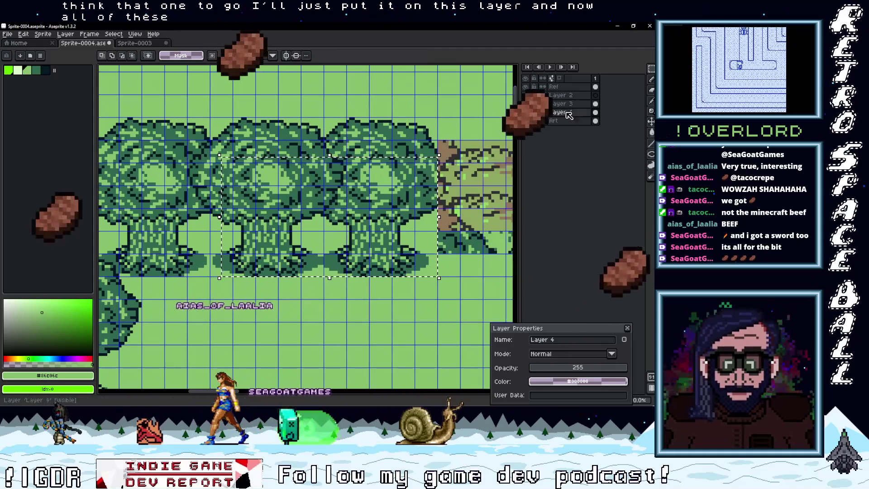
Hide the Ref layer and view the right-hand trees.
{"action": "left_click", "coordinate": [526, 87]}
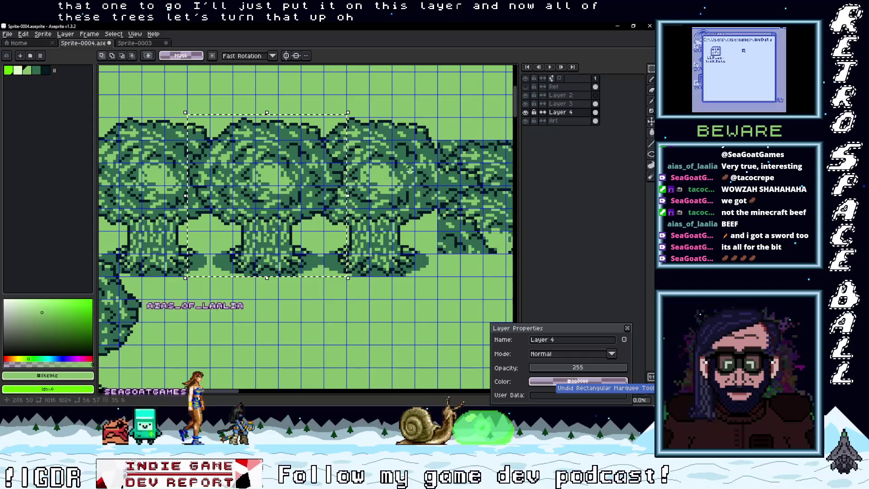
{"action": "scroll", "coordinate": [394, 172], "scroll_direction": "down", "scroll_amount": 1}
{"action": "mouse_move", "coordinate": [325, 188]}
{"action": "left_mouse_down"}
{"action": "mouse_move", "coordinate": [349, 196]}
{"action": "mouse_move", "coordinate": [333, 193]}
{"action": "mouse_move", "coordinate": [466, 176]}
{"action": "left_mouse_up"}
{"action": "scroll", "coordinate": [466, 175], "scroll_direction": "up", "scroll_amount": 3}
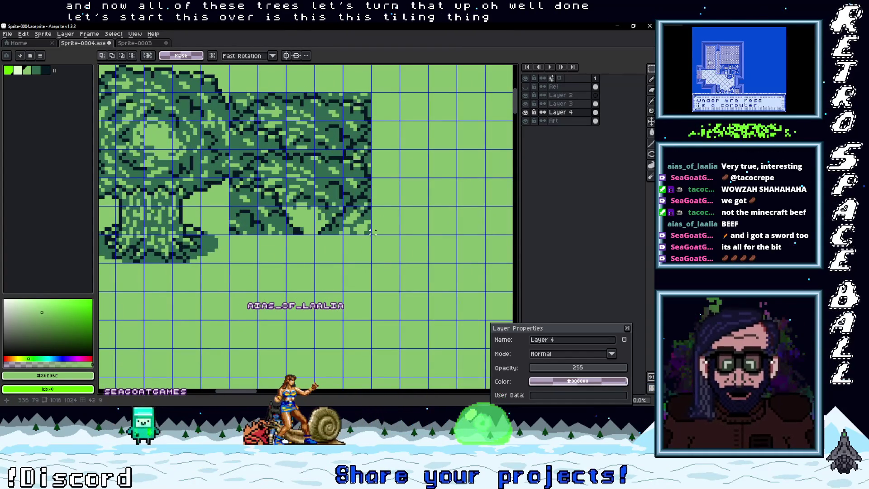
Check Layer 3's contents, undo the stray paste and move, and drop the floating selection.
{"action": "left_click_drag", "start_coordinate": [230, 92], "coordinate": [371, 234]}
{"action": "left_click_drag", "start_coordinate": [276, 134], "coordinate": [395, 134]}
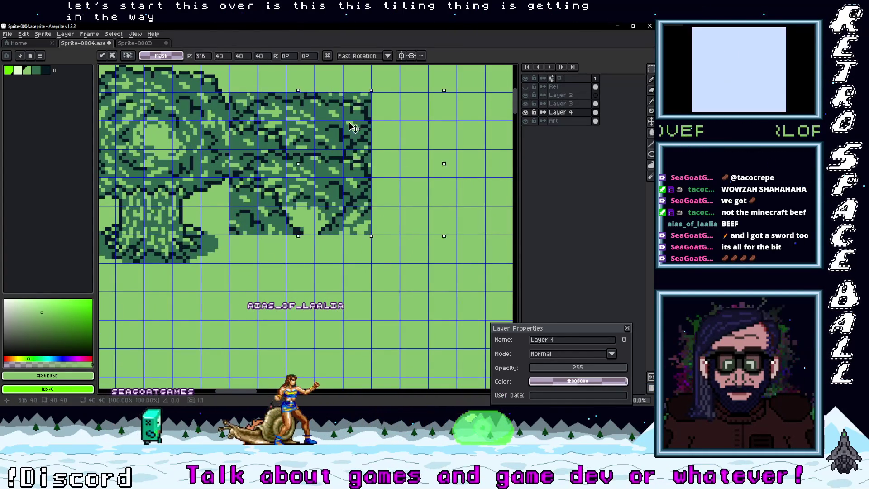
{"action": "left_click", "coordinate": [526, 105]}
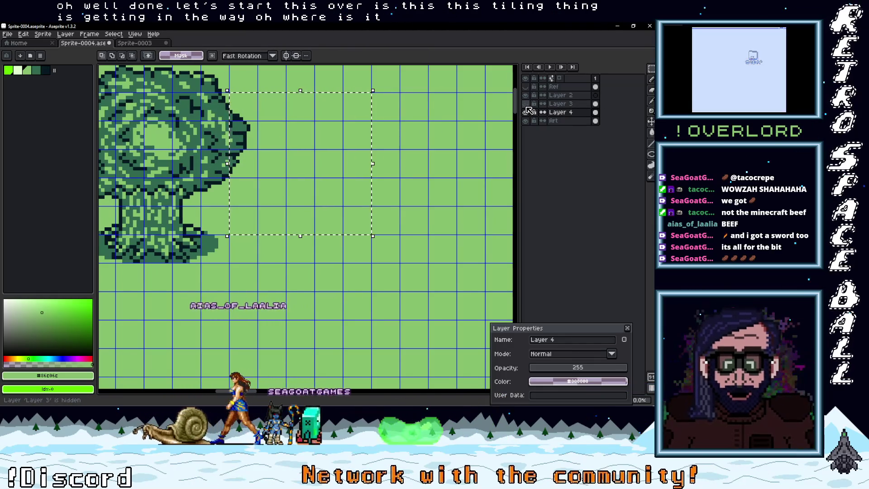
{"action": "left_click", "coordinate": [557, 105]}
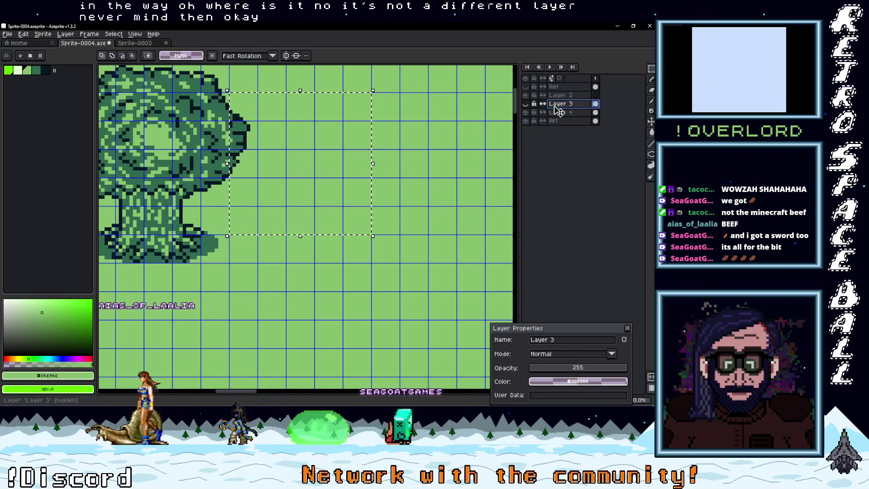
{"action": "key", "text": "minus"}
{"action": "key", "text": "minus"}
{"action": "key", "text": "minus"}
{"action": "key", "text": "plus"}
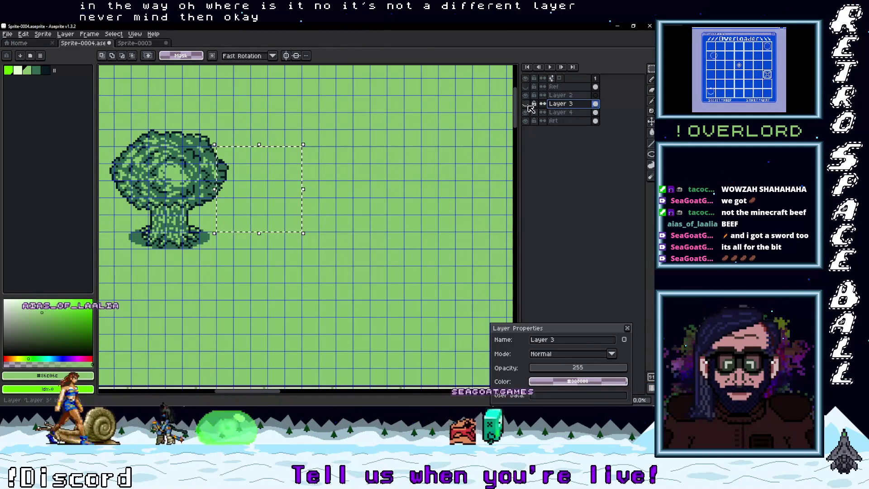
{"action": "scroll", "coordinate": [389, 158], "scroll_direction": "down", "scroll_amount": 3}
{"action": "scroll", "coordinate": [394, 159], "scroll_direction": "up", "scroll_amount": 3}
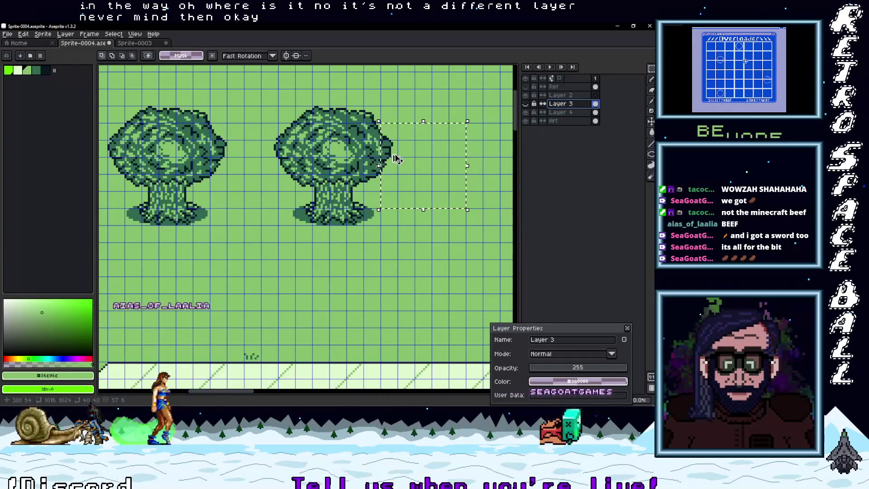
{"action": "key", "text": "ctrl+z"}
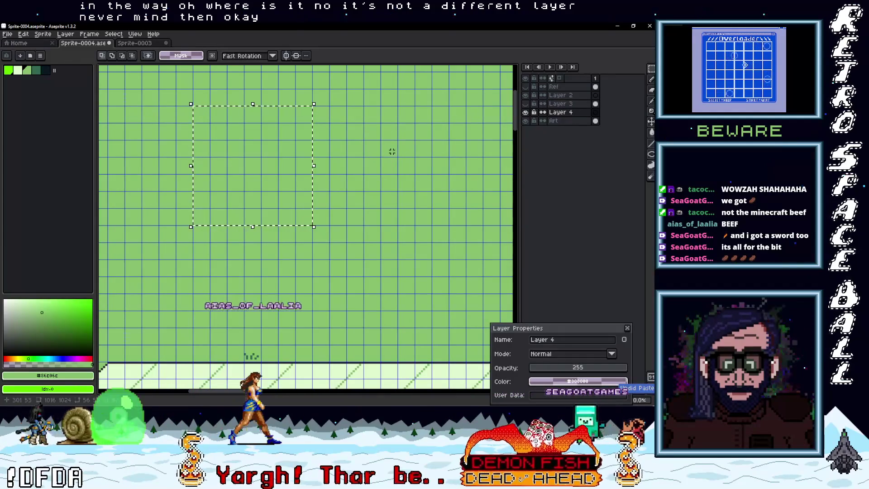
{"action": "key", "text": "ctrl+y"}
{"action": "key", "text": "ctrl+y"}
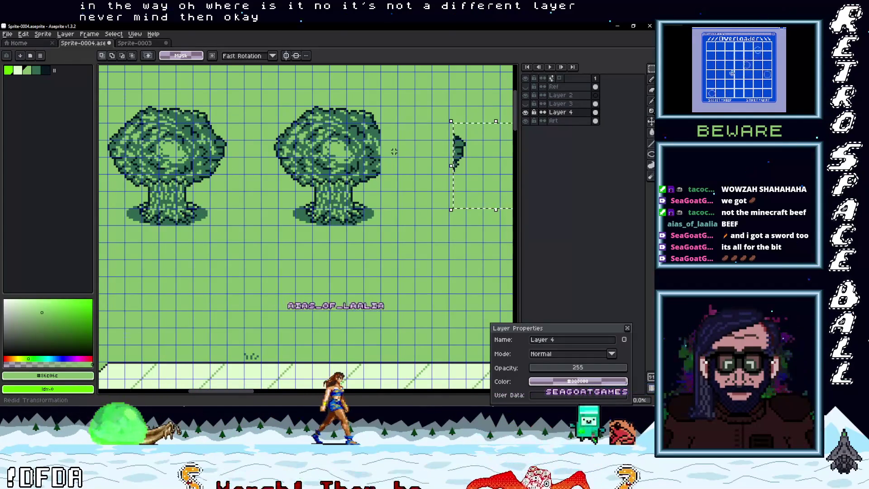
{"action": "key", "text": "ctrl+z"}
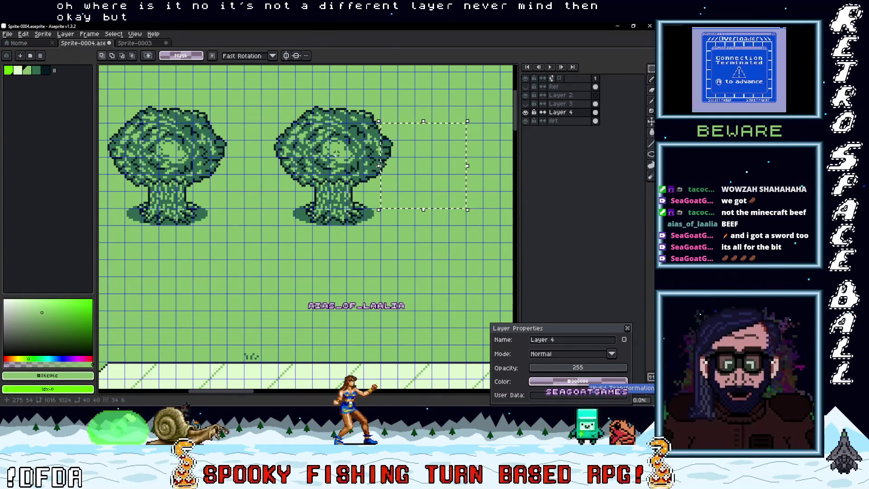
{"action": "left_click", "coordinate": [281, 189]}
{"action": "scroll", "coordinate": [281, 204], "scroll_direction": "up", "scroll_amount": 3}
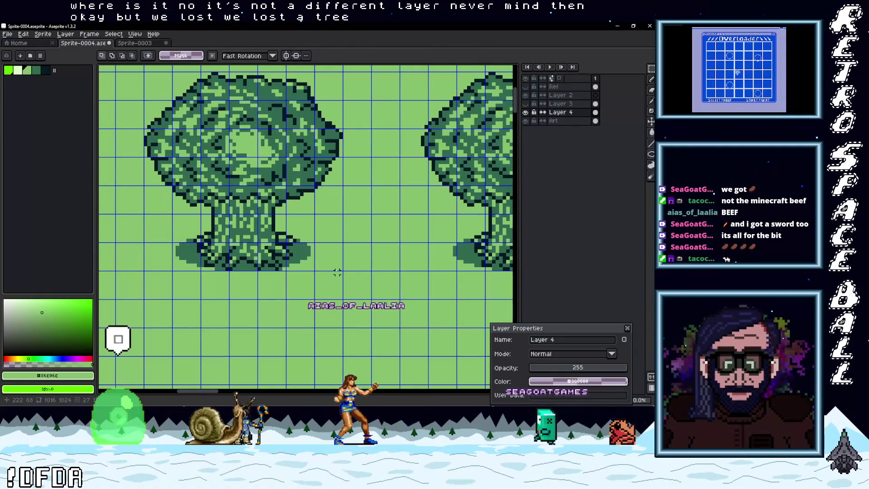
Copy the left tree into the middle slot, drop it, and select the whole three-tree row.
{"action": "mouse_move", "coordinate": [341, 268]}
{"action": "left_mouse_down"}
{"action": "mouse_move", "coordinate": [190, 107]}
{"action": "mouse_move", "coordinate": [143, 83]}
{"action": "left_mouse_up"}
{"action": "scroll", "coordinate": [179, 101], "scroll_direction": "down", "scroll_amount": 2}
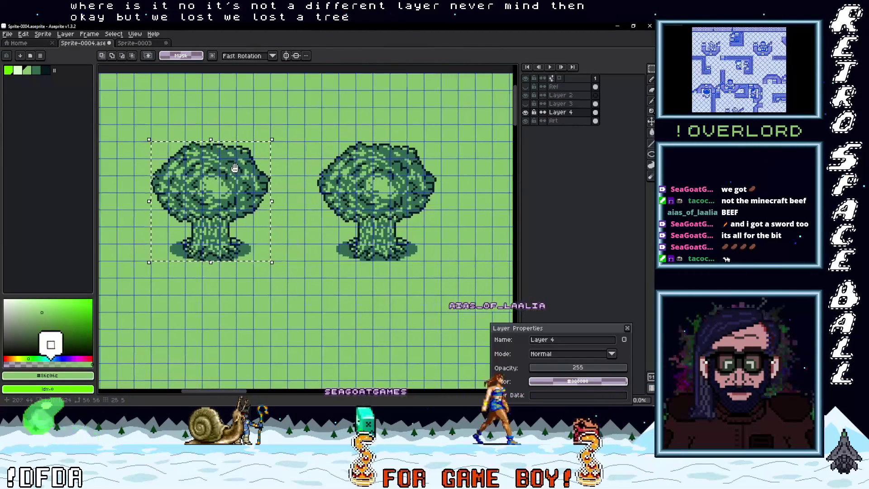
{"action": "left_click_drag", "start_coordinate": [251, 182], "coordinate": [322, 188]}
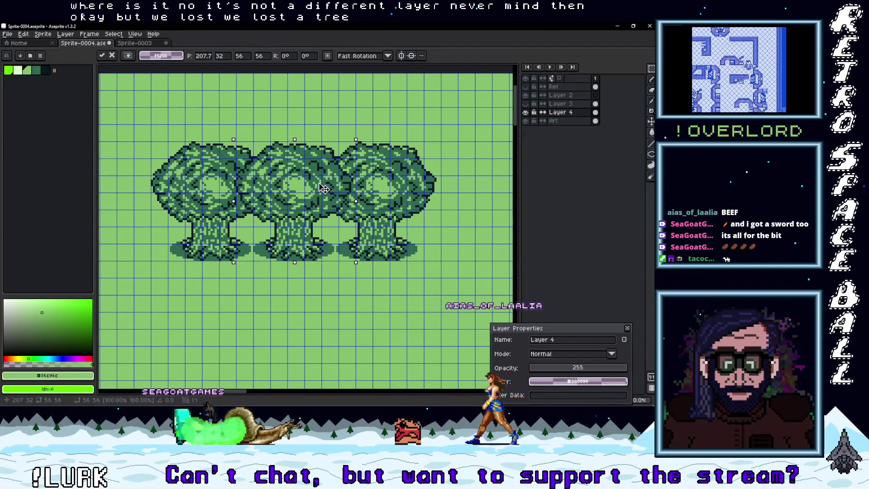
{"action": "scroll", "coordinate": [322, 189], "scroll_direction": "up", "scroll_amount": 2}
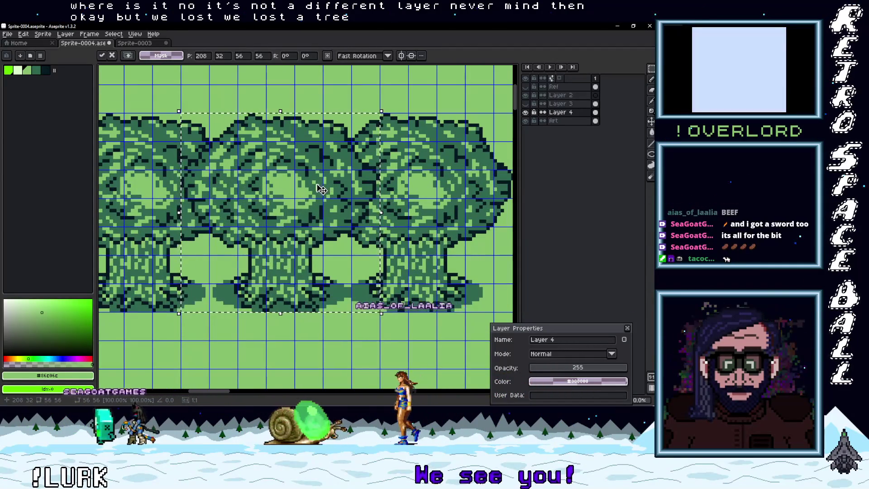
{"action": "scroll", "coordinate": [321, 190], "scroll_direction": "down", "scroll_amount": 3}
{"action": "scroll", "coordinate": [321, 190], "scroll_direction": "up", "scroll_amount": 1}
{"action": "scroll", "coordinate": [424, 246], "scroll_direction": "up", "scroll_amount": 1}
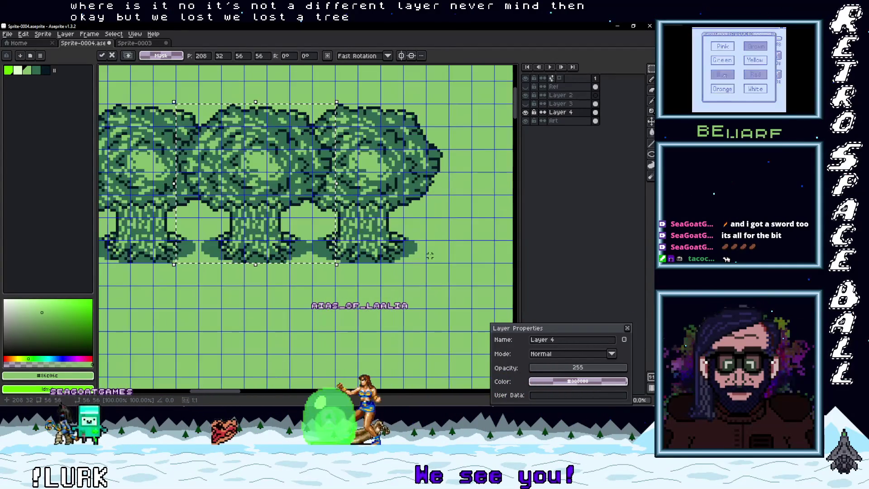
{"action": "left_click", "coordinate": [433, 264]}
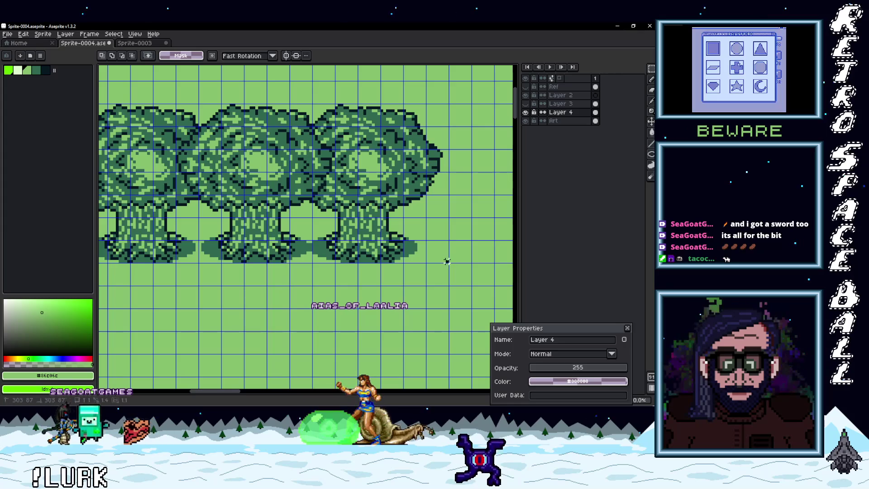
{"action": "mouse_move", "coordinate": [260, 151]}
{"action": "left_mouse_down"}
{"action": "mouse_move", "coordinate": [102, 115]}
{"action": "mouse_move", "coordinate": [229, 114]}
{"action": "mouse_move", "coordinate": [132, 107]}
{"action": "left_mouse_up"}
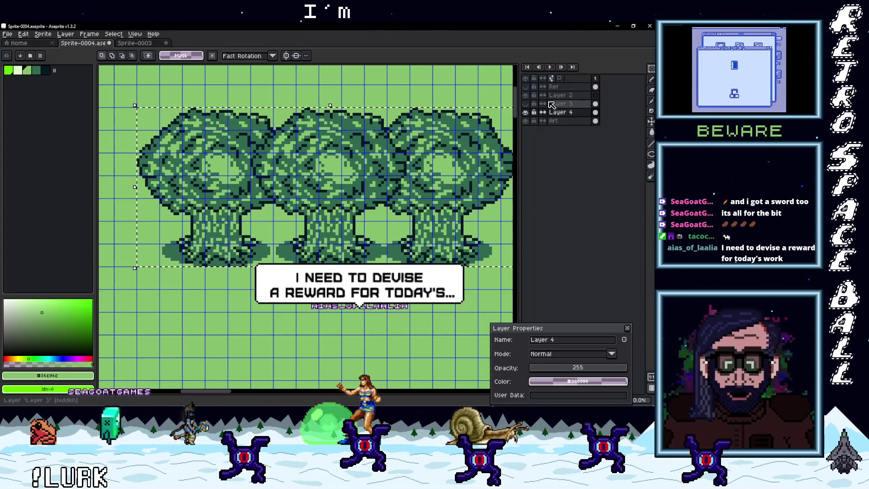
Add a new Layer 5 with New > New Layer.
{"action": "right_click", "coordinate": [560, 114]}
{"action": "mouse_move", "coordinate": [571, 130]}
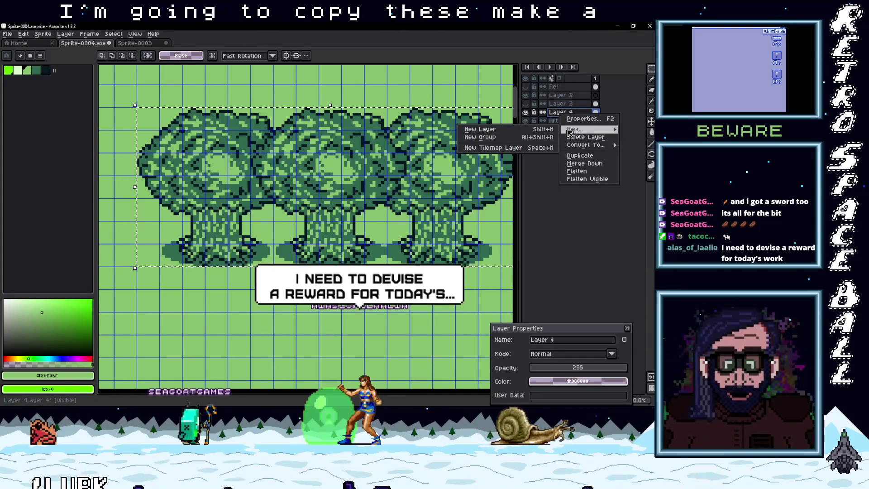
{"action": "left_click", "coordinate": [479, 129]}
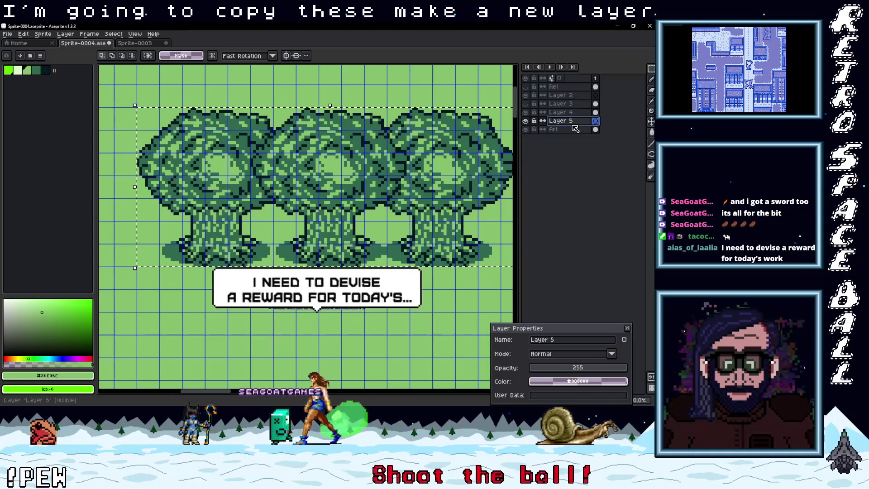
{"action": "key", "text": "ctrl+z"}
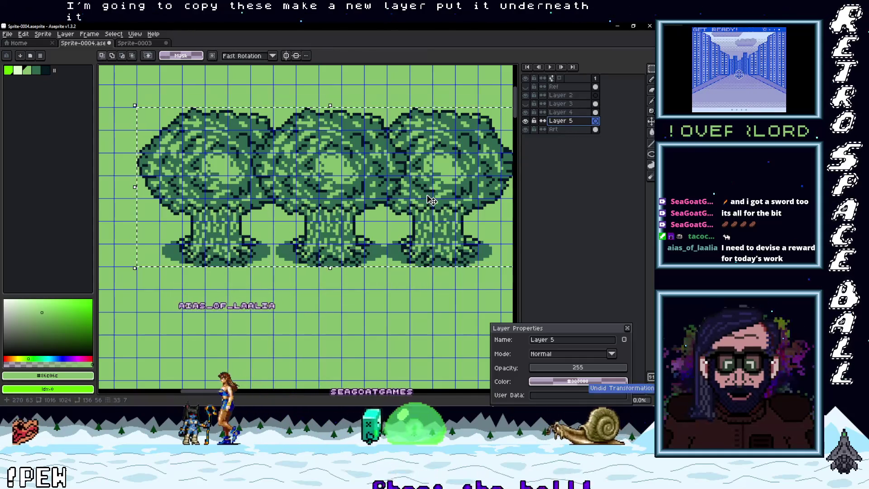
Paste the three-tree row onto Layer 5, offset left and down to overlap the first row.
{"action": "key", "text": "ctrl+v"}
{"action": "mouse_move", "coordinate": [418, 170]}
{"action": "left_mouse_down"}
{"action": "mouse_move", "coordinate": [357, 176]}
{"action": "mouse_move", "coordinate": [358, 186]}
{"action": "left_mouse_up"}
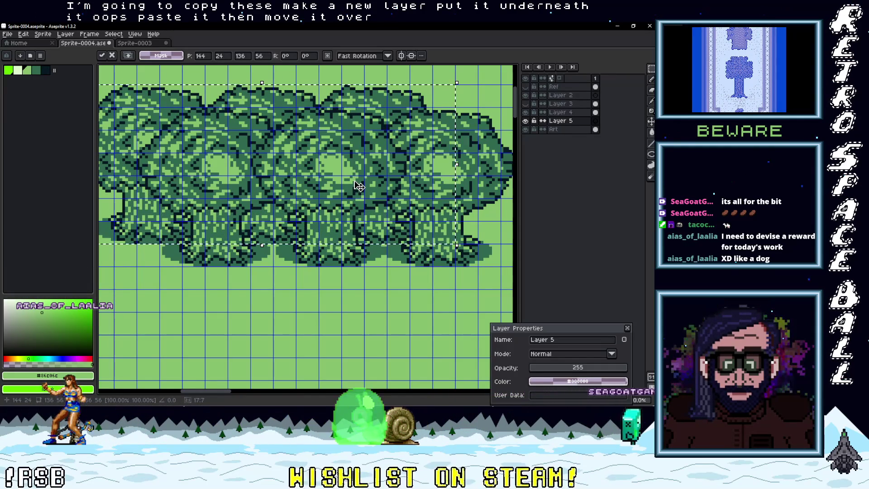
{"action": "scroll", "coordinate": [346, 164], "scroll_direction": "down", "scroll_amount": 1}
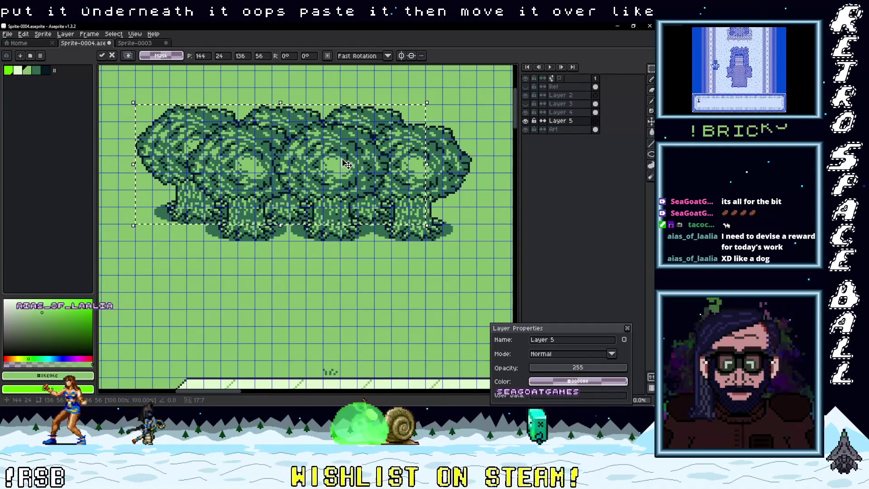
{"action": "scroll", "coordinate": [290, 157], "scroll_direction": "up", "scroll_amount": 1}
{"action": "scroll", "coordinate": [290, 156], "scroll_direction": "down", "scroll_amount": 1}
{"action": "scroll", "coordinate": [326, 160], "scroll_direction": "up", "scroll_amount": 1}
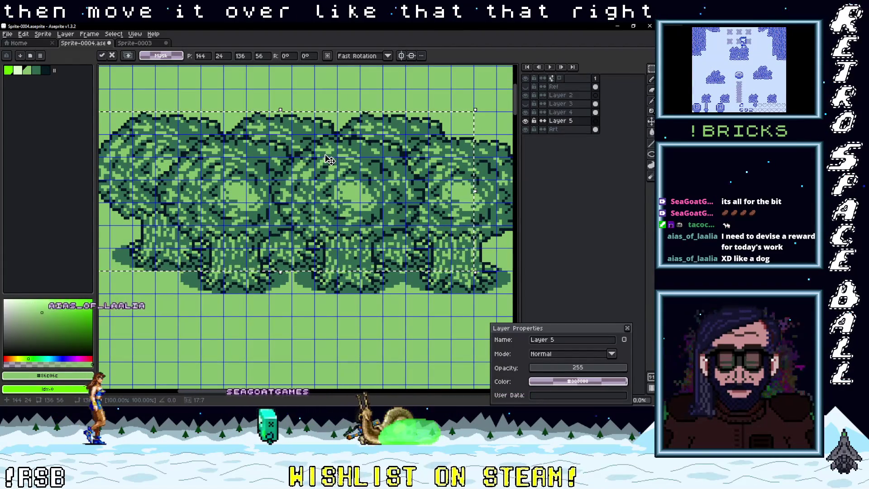
{"action": "left_click_drag", "start_coordinate": [329, 159], "coordinate": [321, 181]}
{"action": "right_click", "coordinate": [563, 122]}
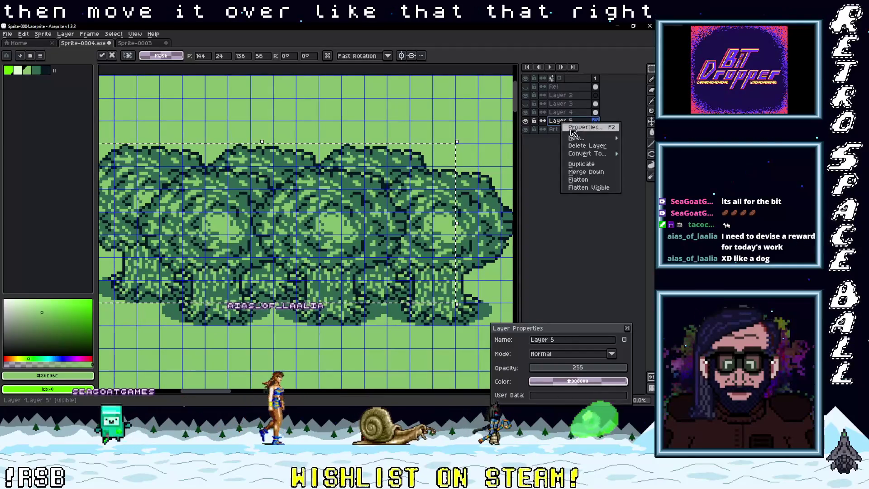
Duplicate Layer 5 and move Layer 5 Copy beneath Layer 5.
{"action": "left_click", "coordinate": [581, 164]}
{"action": "mouse_move", "coordinate": [389, 166]}
{"action": "left_mouse_down"}
{"action": "mouse_move", "coordinate": [398, 166]}
{"action": "mouse_move", "coordinate": [418, 115]}
{"action": "left_mouse_up"}
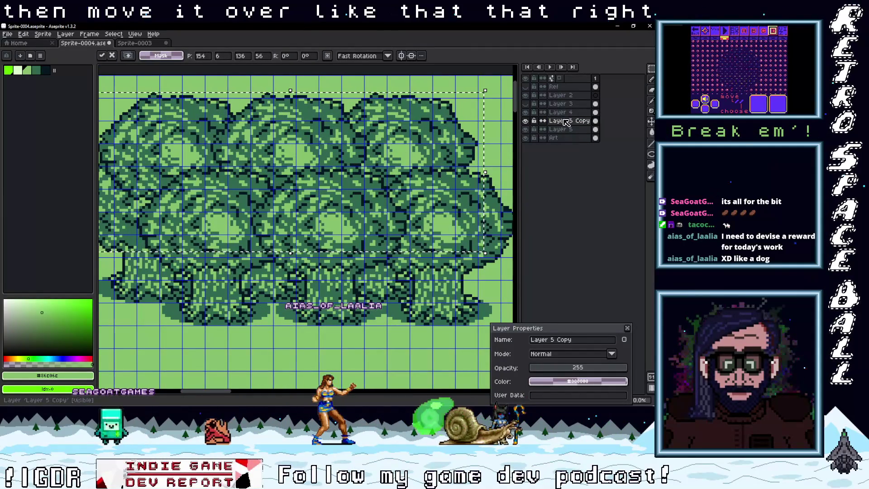
{"action": "left_click_drag", "start_coordinate": [384, 149], "coordinate": [424, 171]}
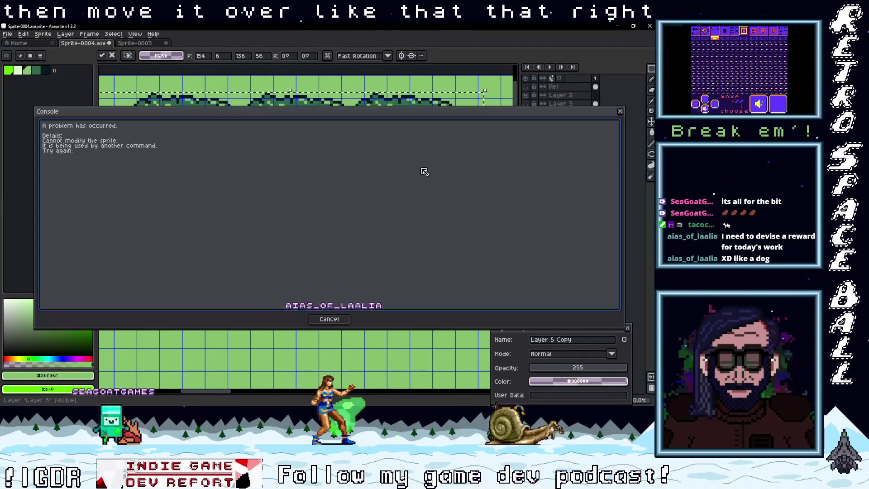
{"action": "left_click", "coordinate": [620, 110]}
{"action": "key", "text": "ctrl+d"}
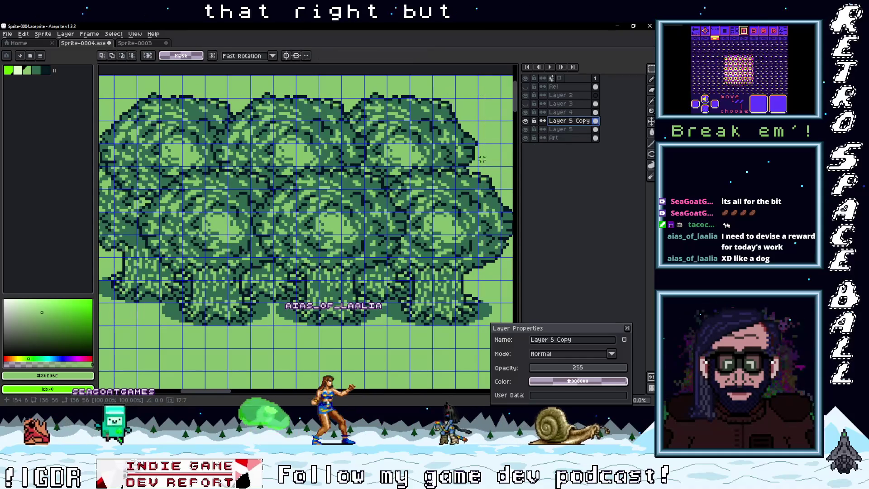
{"action": "left_click_drag", "start_coordinate": [574, 128], "coordinate": [572, 135]}
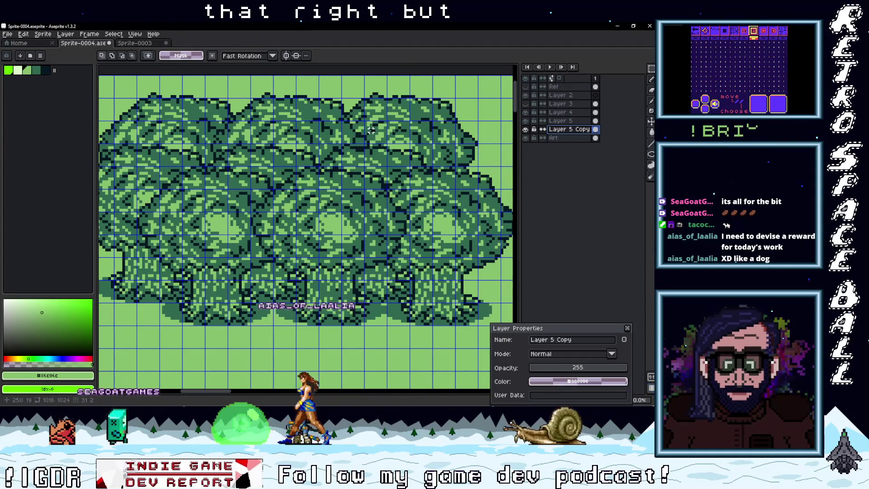
Shift the copied trees down and left, then undo a trial move to the right.
{"action": "mouse_move", "coordinate": [367, 130]}
{"action": "left_mouse_down"}
{"action": "mouse_move", "coordinate": [355, 160]}
{"action": "mouse_move", "coordinate": [302, 156]}
{"action": "mouse_move", "coordinate": [303, 165]}
{"action": "left_mouse_up"}
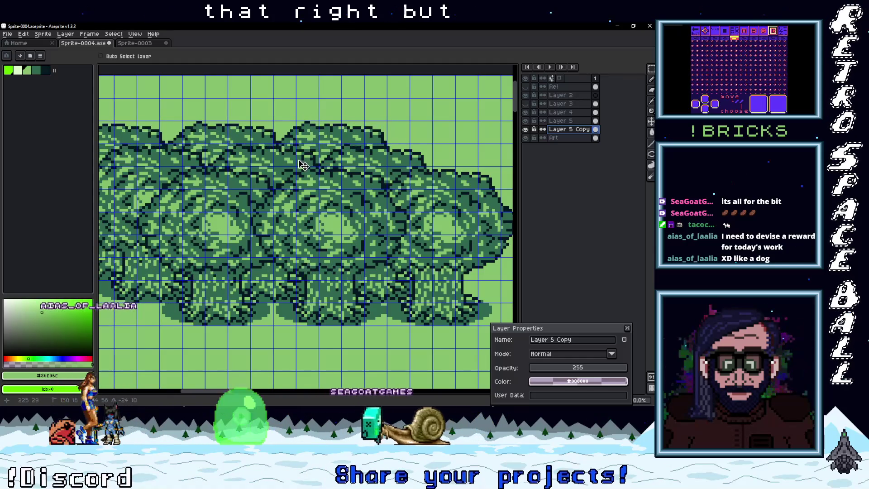
{"action": "scroll", "coordinate": [295, 151], "scroll_direction": "down", "scroll_amount": 4}
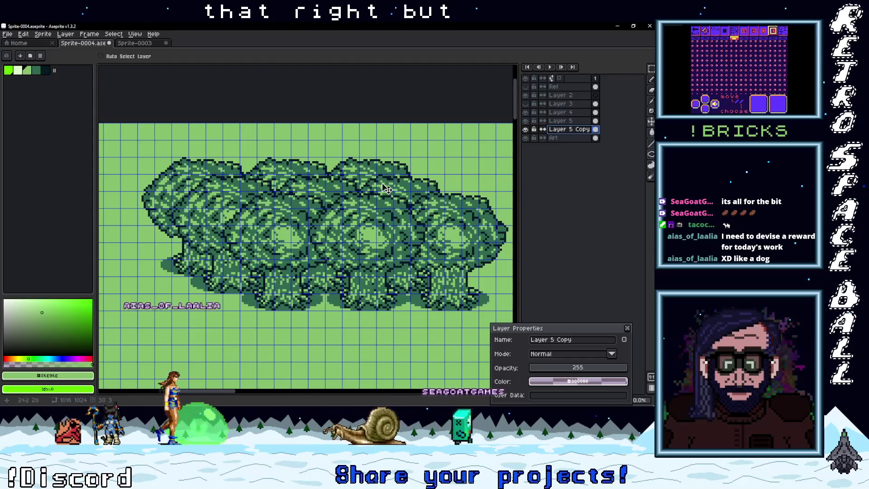
{"action": "scroll", "coordinate": [382, 169], "scroll_direction": "up", "scroll_amount": 1}
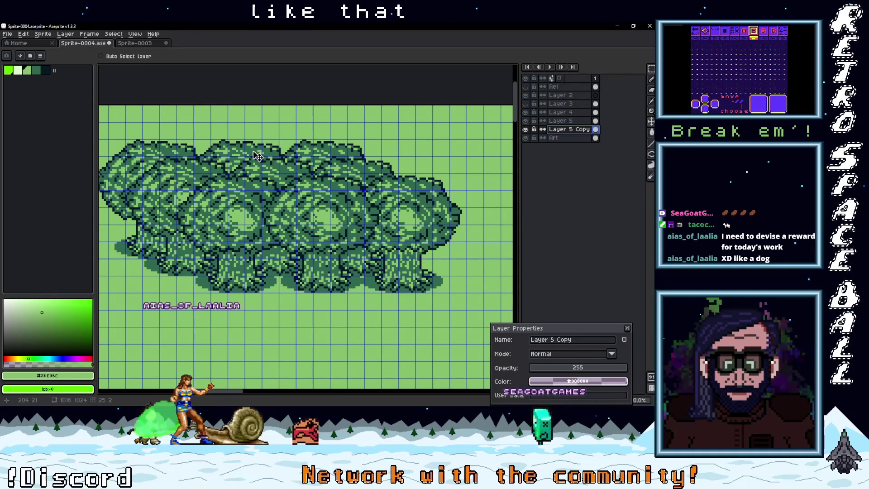
{"action": "mouse_move", "coordinate": [250, 156]}
{"action": "left_mouse_down"}
{"action": "mouse_move", "coordinate": [452, 147]}
{"action": "mouse_move", "coordinate": [330, 164]}
{"action": "left_mouse_up"}
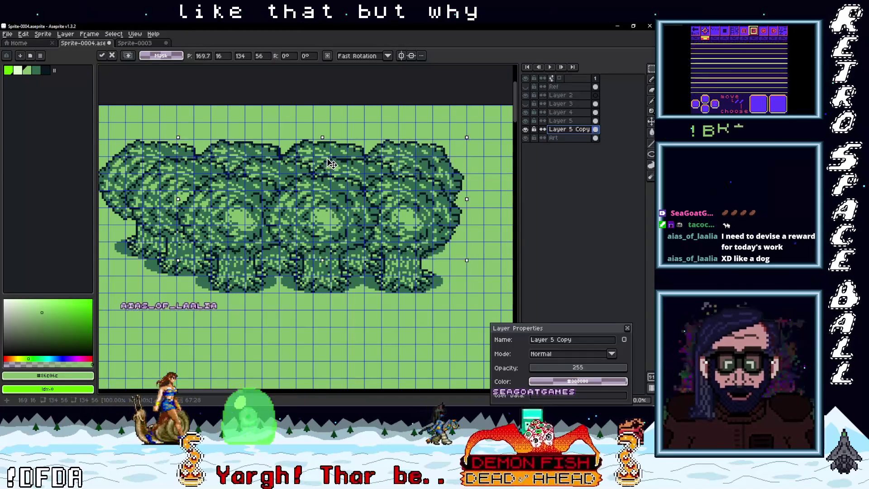
{"action": "key", "text": "ctrl+z"}
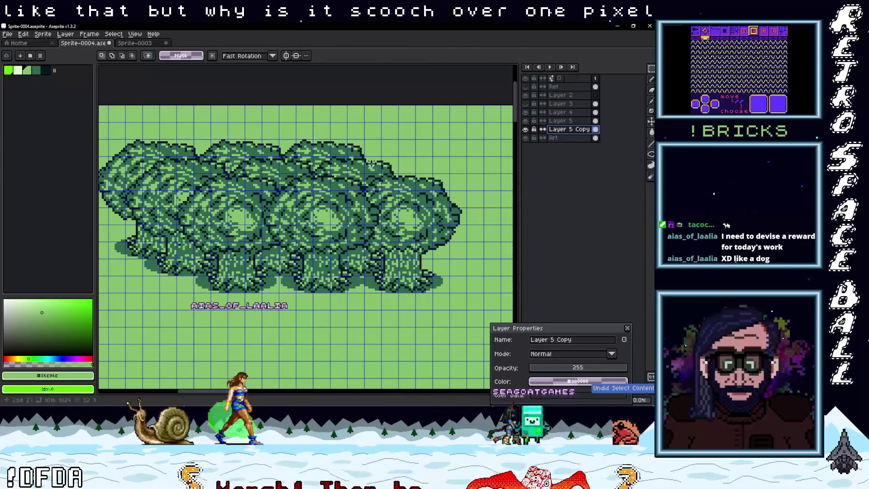
Undo the copied-layer edits back to before the middle tree was placed.
{"action": "key", "text": "ctrl+z"}
{"action": "key", "text": "ctrl+z"}
{"action": "key", "text": "ctrl+z"}
{"action": "key", "text": "ctrl+z"}
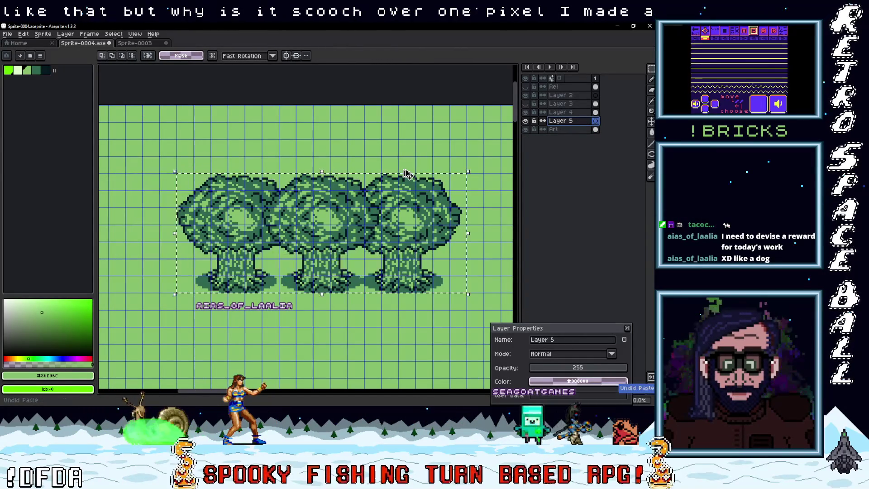
{"action": "scroll", "coordinate": [357, 203], "scroll_direction": "up", "scroll_amount": 1}
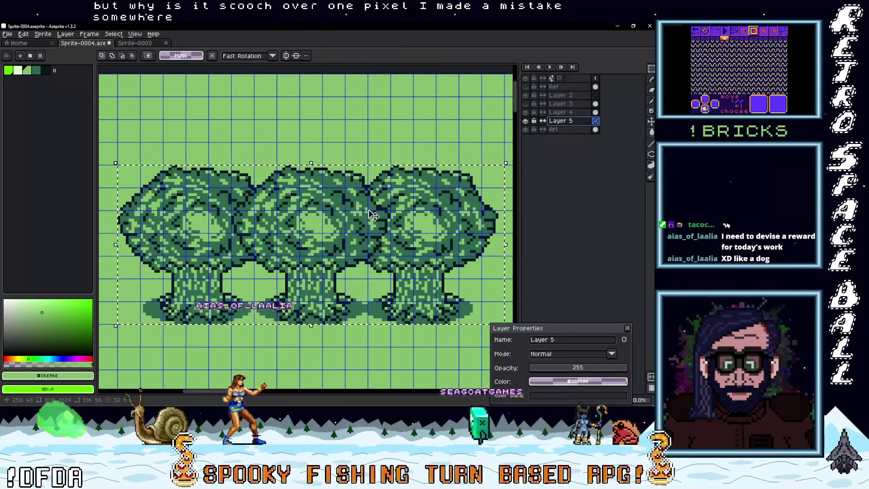
{"action": "scroll", "coordinate": [389, 199], "scroll_direction": "right", "scroll_amount": 2}
{"action": "scroll", "coordinate": [389, 199], "scroll_direction": "down", "scroll_amount": 1}
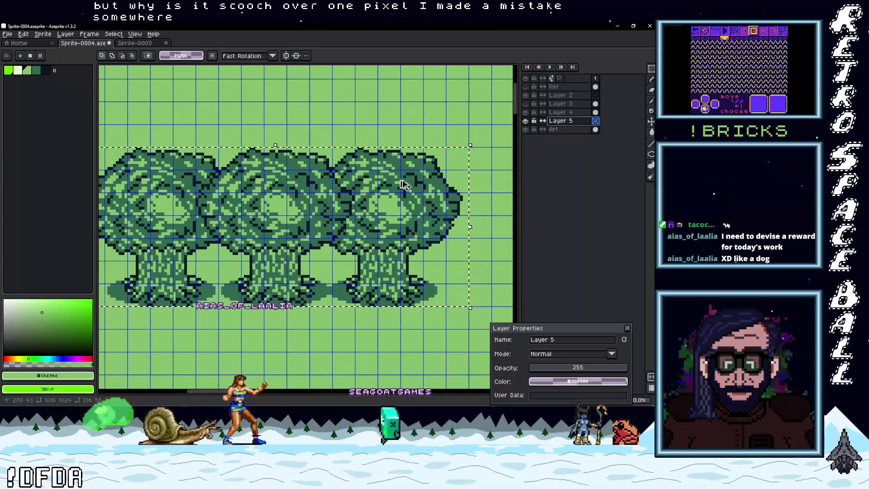
{"action": "key", "text": "ctrl+z"}
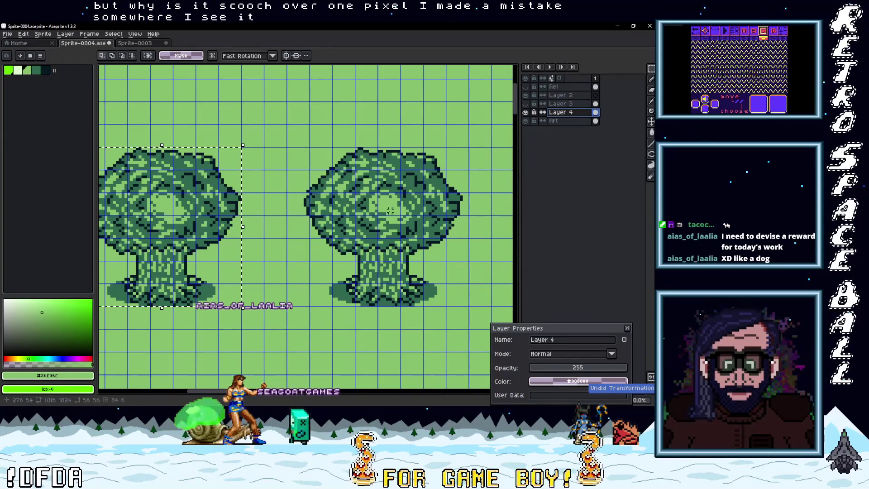
{"action": "scroll", "coordinate": [408, 243], "scroll_direction": "right", "scroll_amount": 3}
{"action": "scroll", "coordinate": [409, 243], "scroll_direction": "down", "scroll_amount": 1}
{"action": "scroll", "coordinate": [411, 293], "scroll_direction": "up", "scroll_amount": 1}
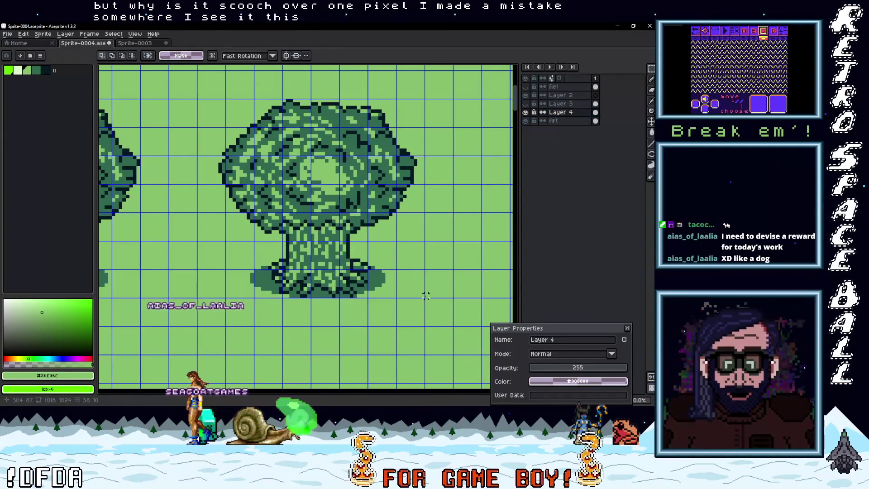
Nudge the right tree 2 px right, copy it into the middle, and select all three trees.
{"action": "mouse_move", "coordinate": [421, 296]}
{"action": "left_mouse_down"}
{"action": "mouse_move", "coordinate": [264, 110]}
{"action": "mouse_move", "coordinate": [219, 100]}
{"action": "left_mouse_up"}
{"action": "left_click_drag", "start_coordinate": [278, 141], "coordinate": [285, 141]}
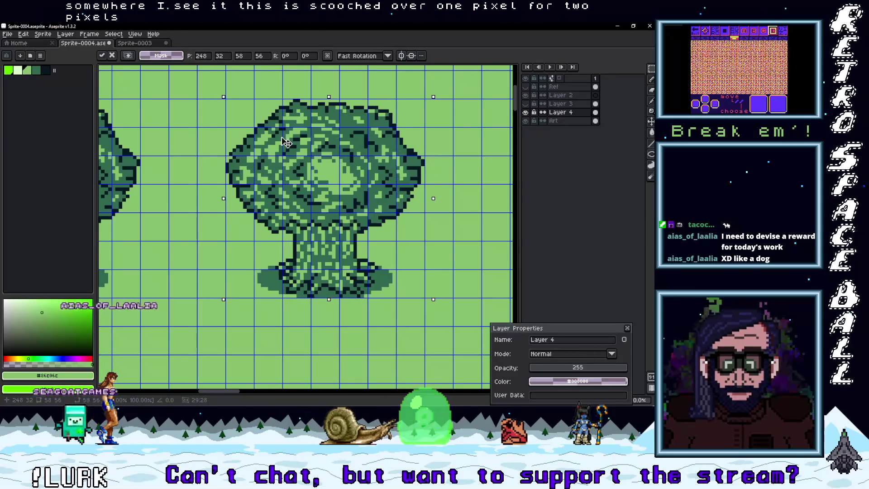
{"action": "scroll", "coordinate": [246, 156], "scroll_direction": "down", "scroll_amount": 3}
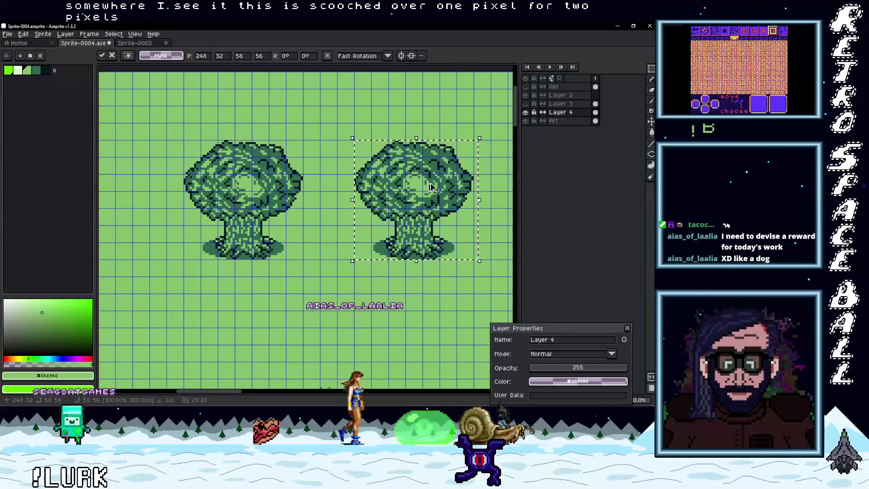
{"action": "left_click_drag", "start_coordinate": [416, 199], "coordinate": [345, 206]}
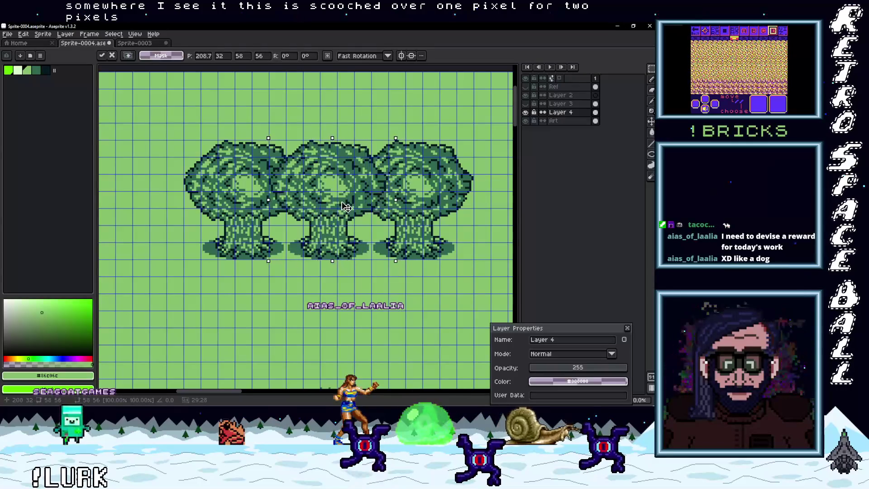
{"action": "scroll", "coordinate": [345, 206], "scroll_direction": "up", "scroll_amount": 2}
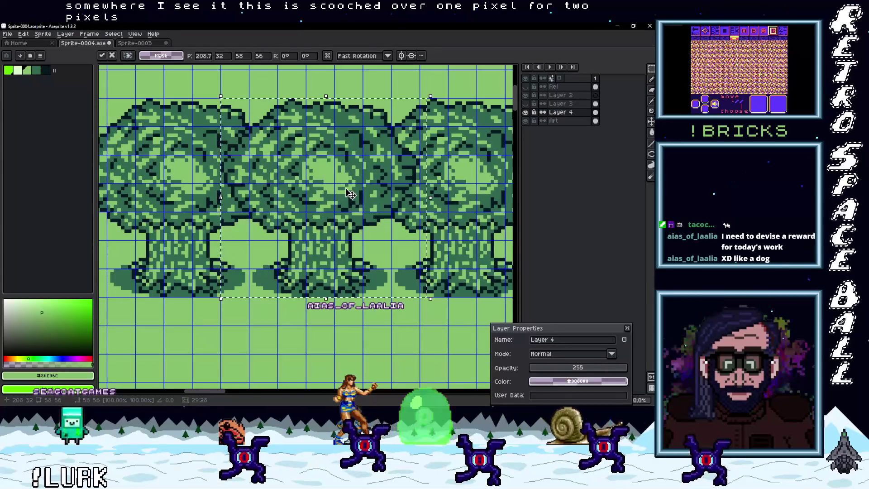
{"action": "scroll", "coordinate": [350, 194], "scroll_direction": "down", "scroll_amount": 2}
{"action": "scroll", "coordinate": [435, 254], "scroll_direction": "up", "scroll_amount": 1}
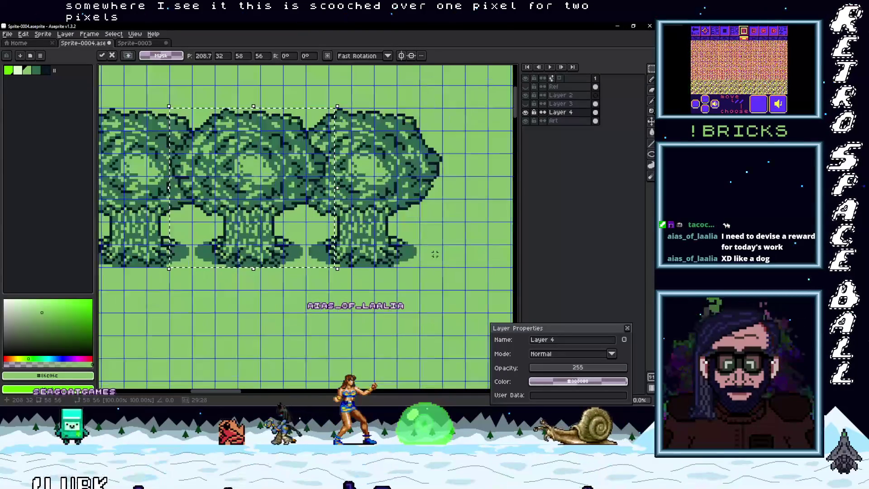
{"action": "mouse_move", "coordinate": [440, 265]}
{"action": "left_mouse_down"}
{"action": "mouse_move", "coordinate": [136, 113]}
{"action": "mouse_move", "coordinate": [164, 109]}
{"action": "left_mouse_up"}
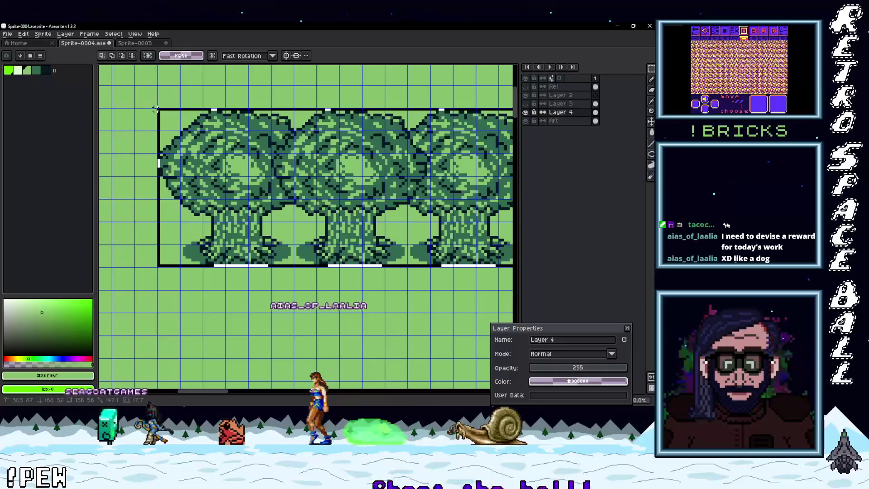
{"action": "scroll", "coordinate": [342, 192], "scroll_direction": "down", "scroll_amount": 1}
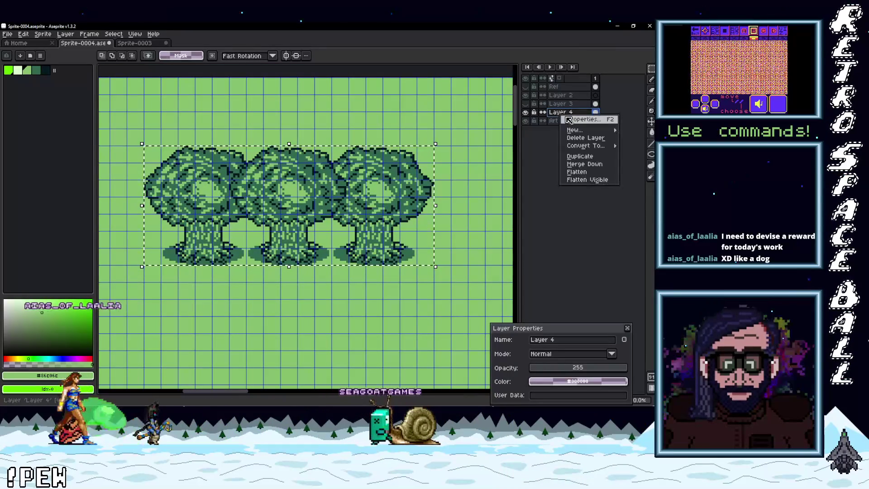
Duplicate Layer 4's tree row, raise the copy, and place Layer 4 Copy below Layer 4.
{"action": "mouse_move", "coordinate": [584, 131]}
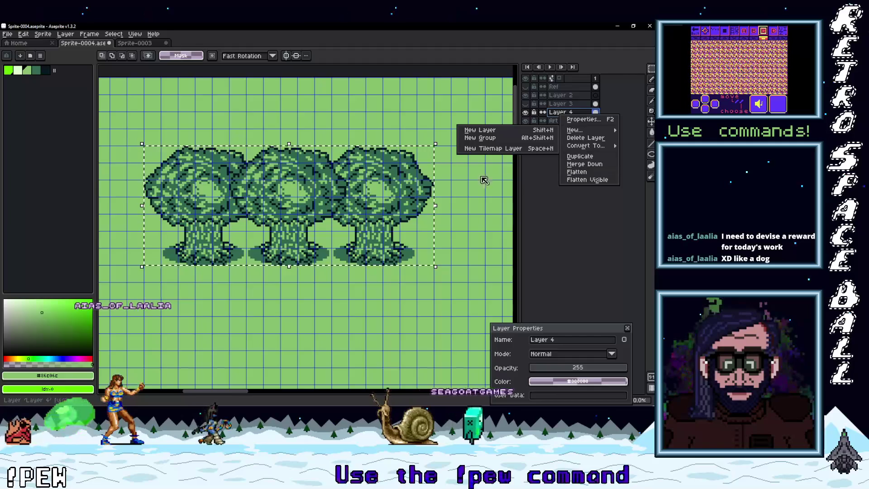
{"action": "left_click", "coordinate": [587, 158]}
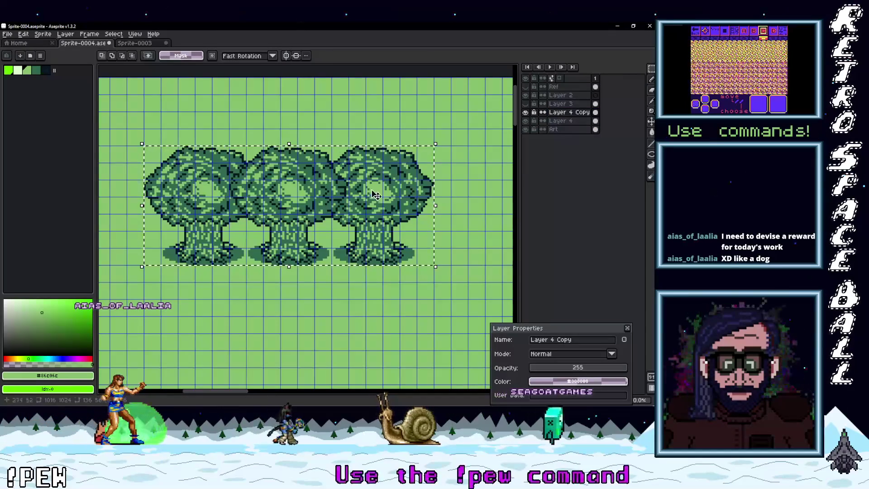
{"action": "left_click_drag", "start_coordinate": [376, 194], "coordinate": [389, 145]}
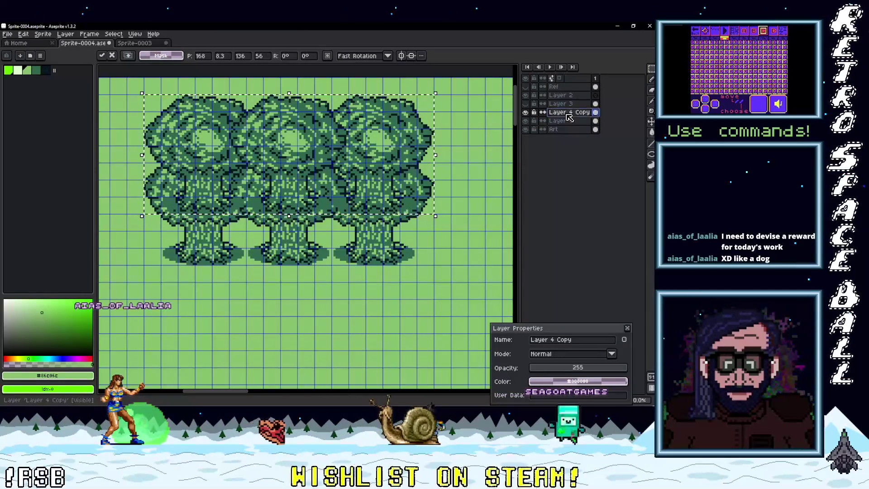
{"action": "left_click_drag", "start_coordinate": [572, 128], "coordinate": [572, 128]}
{"action": "left_click", "coordinate": [614, 113]}
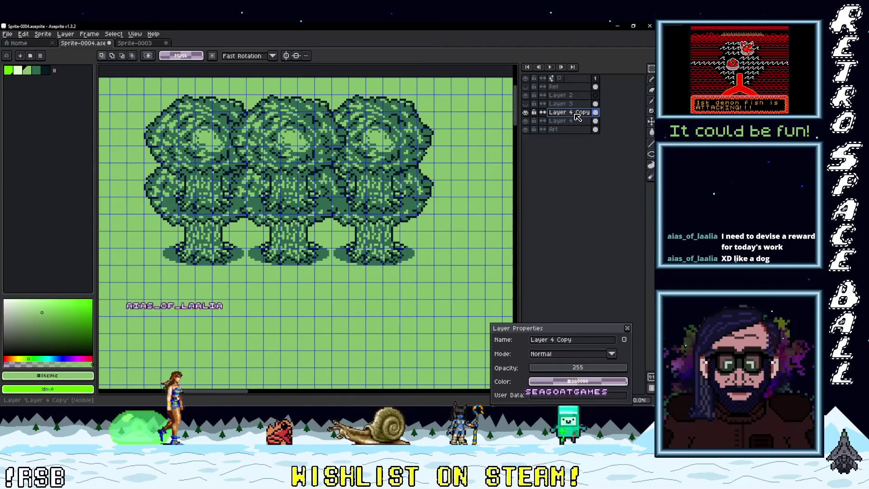
{"action": "left_click_drag", "start_coordinate": [578, 128], "coordinate": [578, 128]}
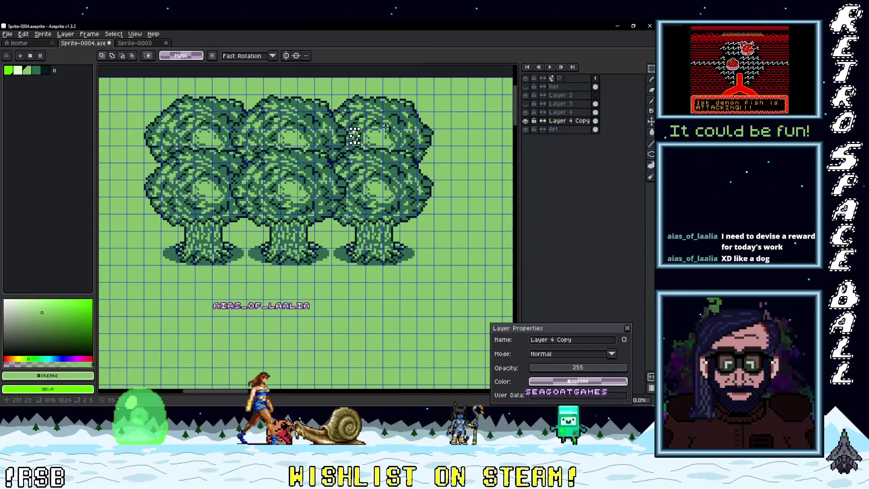
Offset the back trees left and down, then nudge them 1 px left and up one grid cell.
{"action": "key", "text": "v"}
{"action": "mouse_move", "coordinate": [370, 129]}
{"action": "left_mouse_down"}
{"action": "mouse_move", "coordinate": [316, 162]}
{"action": "mouse_move", "coordinate": [325, 169]}
{"action": "left_mouse_up"}
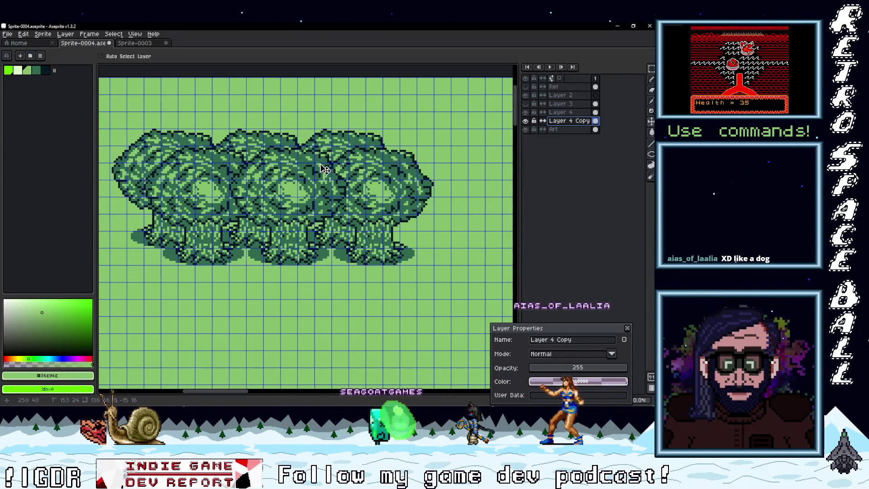
{"action": "scroll", "coordinate": [250, 149], "scroll_direction": "up", "scroll_amount": 2}
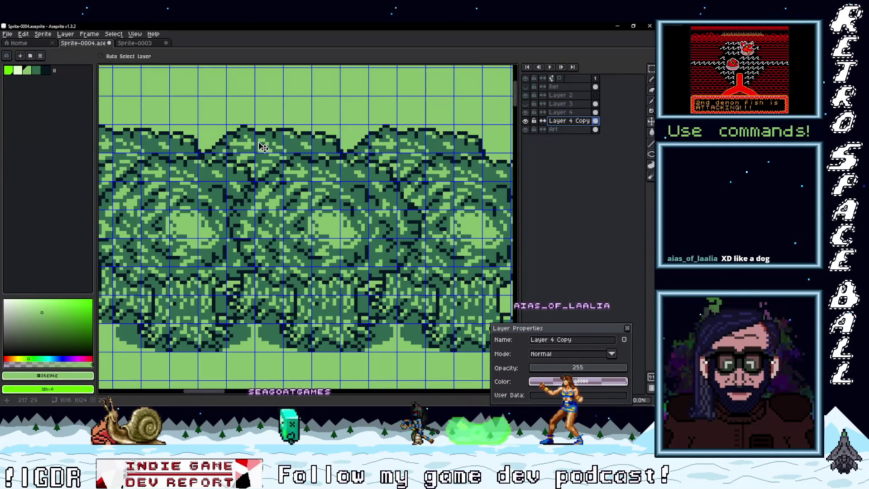
{"action": "left_click_drag", "start_coordinate": [268, 146], "coordinate": [263, 145]}
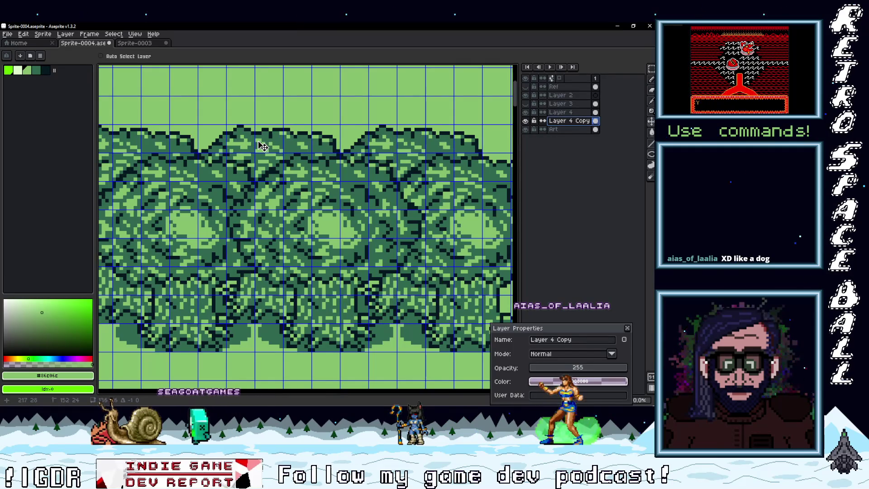
{"action": "scroll", "coordinate": [277, 150], "scroll_direction": "down", "scroll_amount": 3}
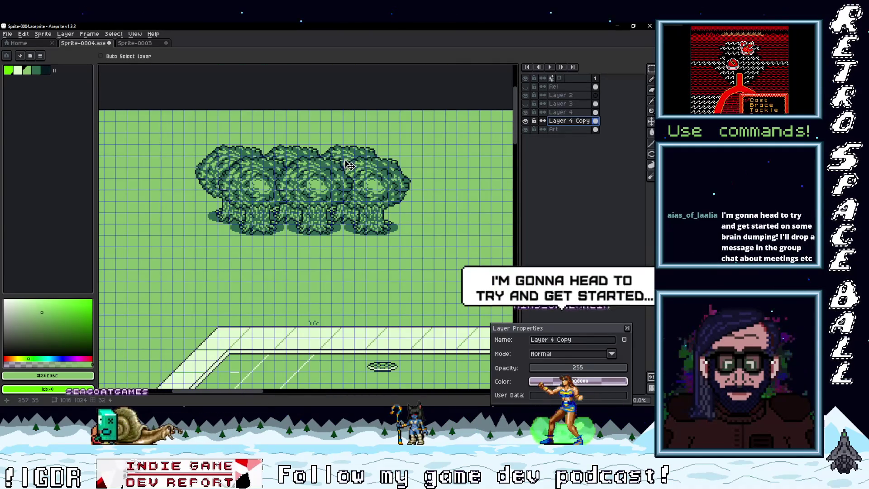
{"action": "scroll", "coordinate": [298, 172], "scroll_direction": "up", "scroll_amount": 2}
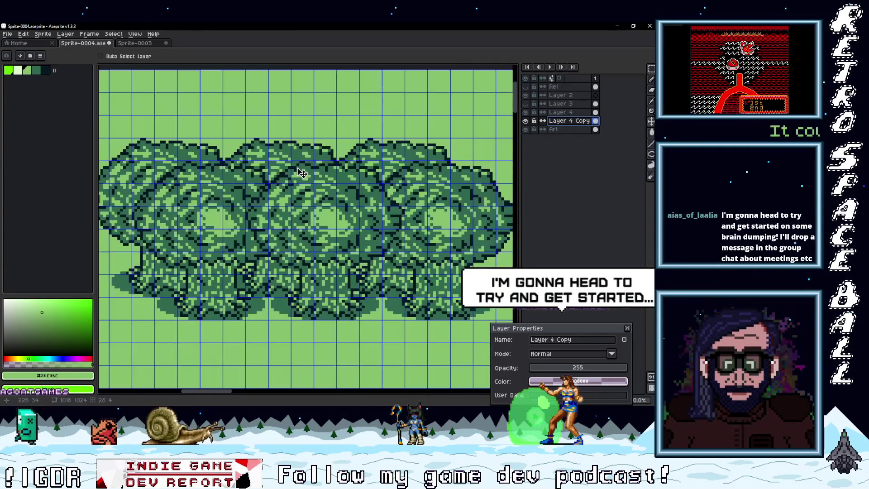
{"action": "mouse_move", "coordinate": [313, 172]}
{"action": "left_mouse_down"}
{"action": "mouse_move", "coordinate": [285, 136]}
{"action": "mouse_move", "coordinate": [284, 163]}
{"action": "mouse_move", "coordinate": [289, 158]}
{"action": "left_mouse_up"}
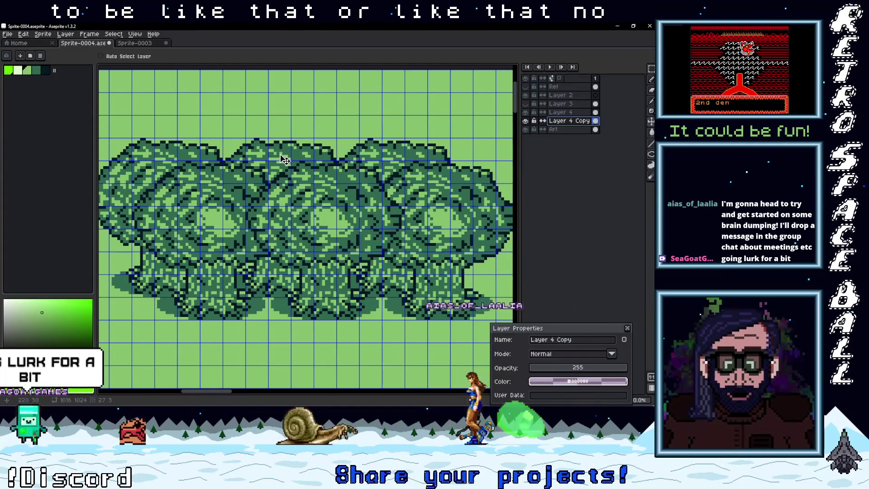
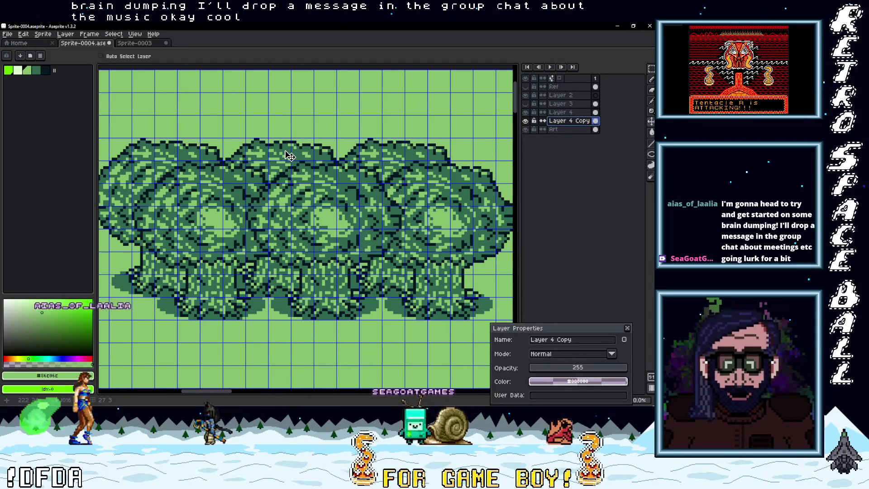
Hide Layer 4 Copy and the green Art layer so the trees' bark gaps show against transparency.
{"action": "mouse_move", "coordinate": [290, 156]}
{"action": "left_mouse_down"}
{"action": "mouse_move", "coordinate": [303, 176]}
{"action": "mouse_move", "coordinate": [283, 162]}
{"action": "mouse_move", "coordinate": [278, 141]}
{"action": "mouse_move", "coordinate": [371, 146]}
{"action": "mouse_move", "coordinate": [290, 149]}
{"action": "mouse_move", "coordinate": [283, 163]}
{"action": "mouse_move", "coordinate": [348, 99]}
{"action": "mouse_move", "coordinate": [335, 183]}
{"action": "mouse_move", "coordinate": [325, 168]}
{"action": "mouse_move", "coordinate": [343, 159]}
{"action": "mouse_move", "coordinate": [322, 163]}
{"action": "mouse_move", "coordinate": [313, 151]}
{"action": "mouse_move", "coordinate": [312, 100]}
{"action": "mouse_move", "coordinate": [305, 129]}
{"action": "mouse_move", "coordinate": [359, 72]}
{"action": "mouse_move", "coordinate": [471, 268]}
{"action": "mouse_move", "coordinate": [482, 230]}
{"action": "left_mouse_up"}
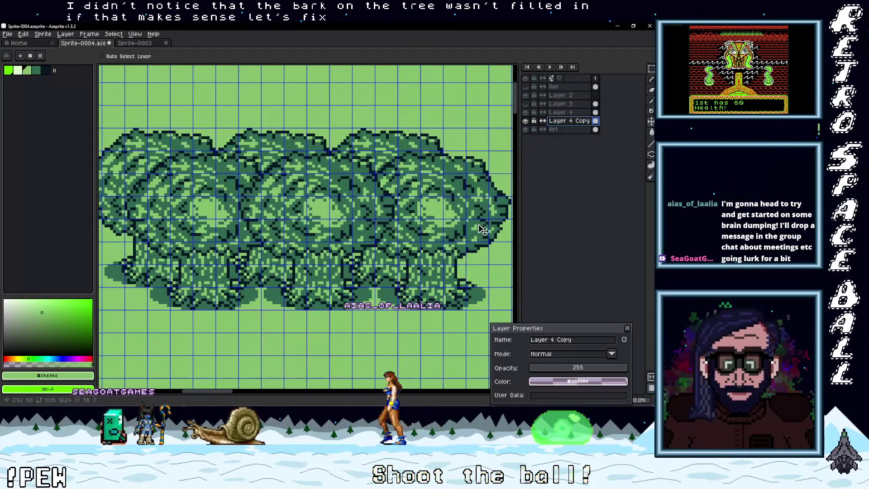
{"action": "left_click", "coordinate": [526, 121]}
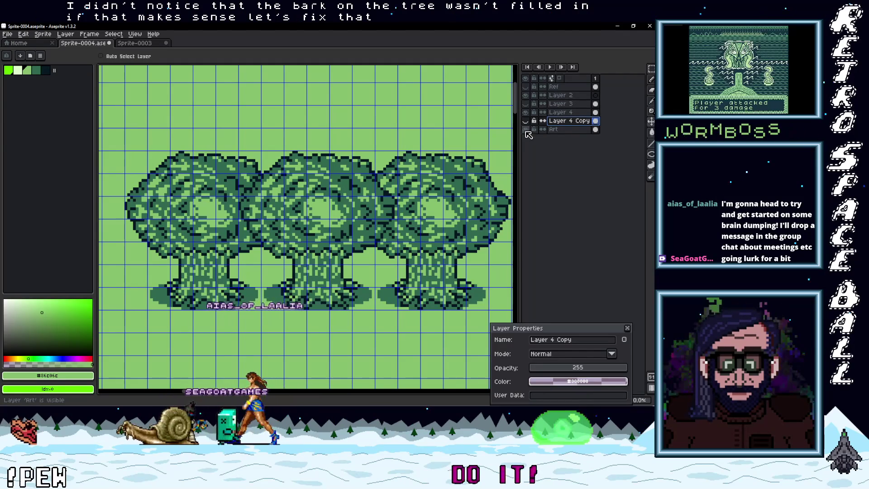
{"action": "left_click", "coordinate": [526, 130]}
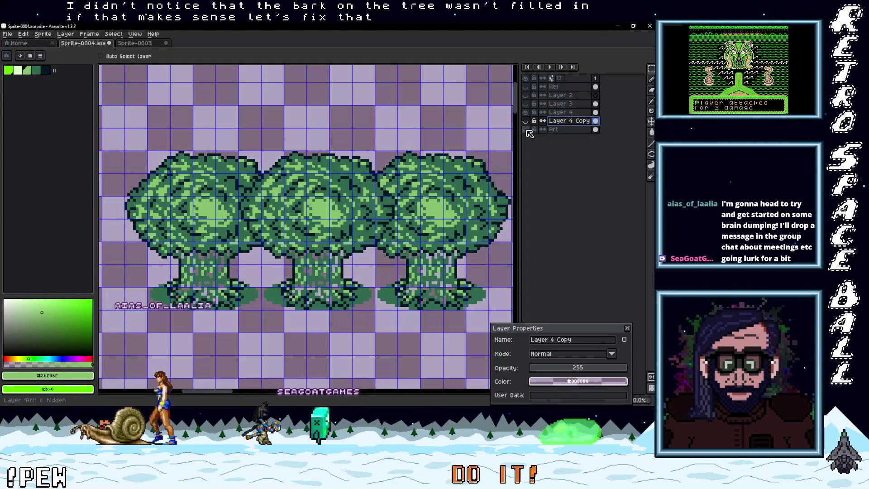
On Layer 4, try filling the trunk bark with brown, then undo it.
{"action": "scroll", "coordinate": [358, 283], "scroll_direction": "up", "scroll_amount": 3}
{"action": "scroll", "coordinate": [358, 283], "scroll_direction": "up", "scroll_amount": 1}
{"action": "key", "text": "i"}
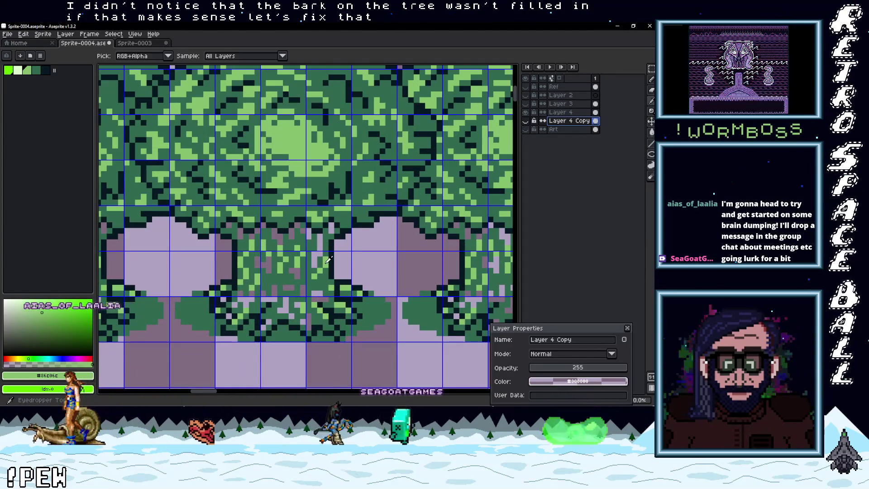
{"action": "scroll", "coordinate": [329, 260], "scroll_direction": "down", "scroll_amount": 1}
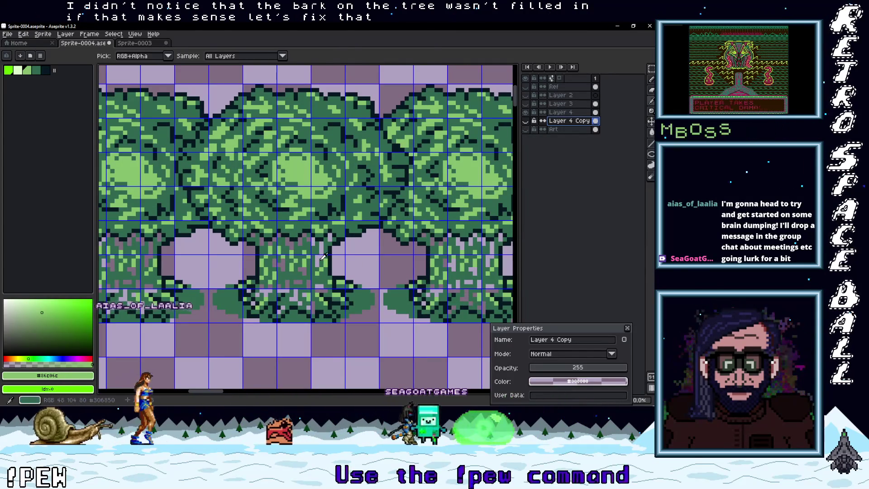
{"action": "key", "text": "g"}
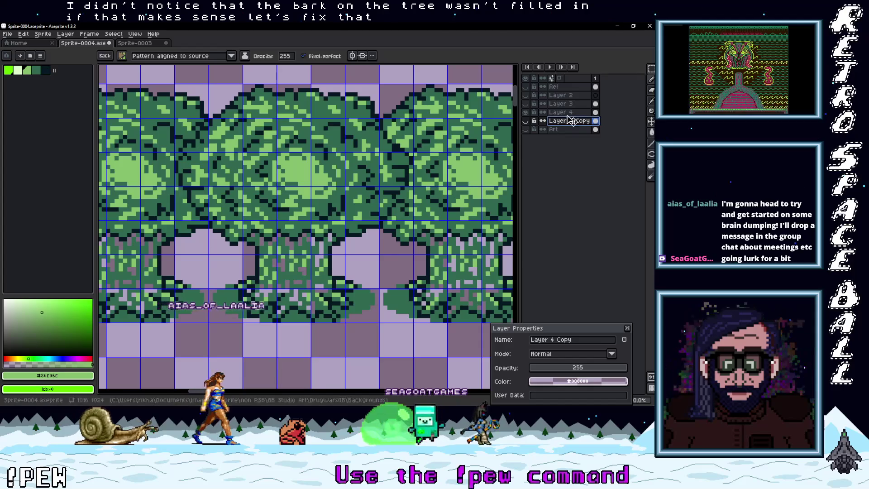
{"action": "key", "text": "Up"}
{"action": "key", "text": "b"}
{"action": "key", "text": "ctrl+z"}
{"action": "key", "text": "g"}
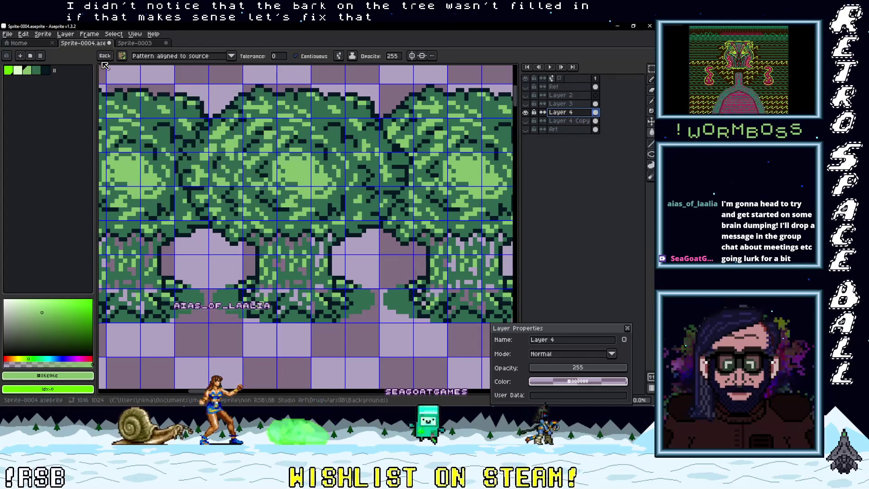
Zoom in and erase a stray dark pixel on the tree trunk.
{"action": "scroll", "coordinate": [313, 257], "scroll_direction": "up", "scroll_amount": 2}
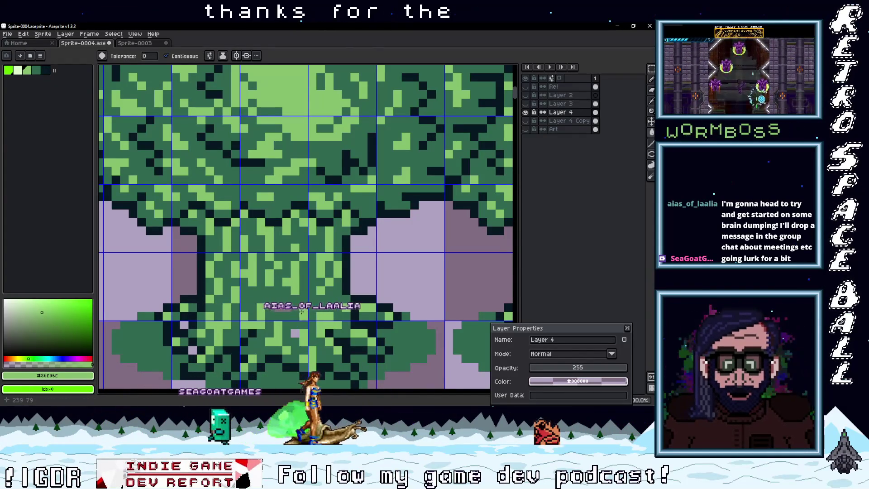
{"action": "scroll", "coordinate": [364, 321], "scroll_direction": "down", "scroll_amount": 3}
{"action": "scroll", "coordinate": [364, 321], "scroll_direction": "up", "scroll_amount": 3}
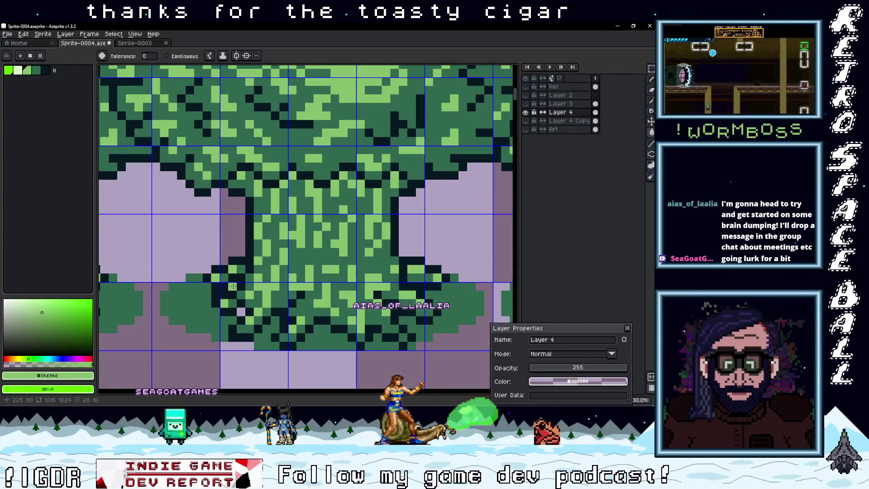
{"action": "scroll", "coordinate": [316, 316], "scroll_direction": "down", "scroll_amount": 3}
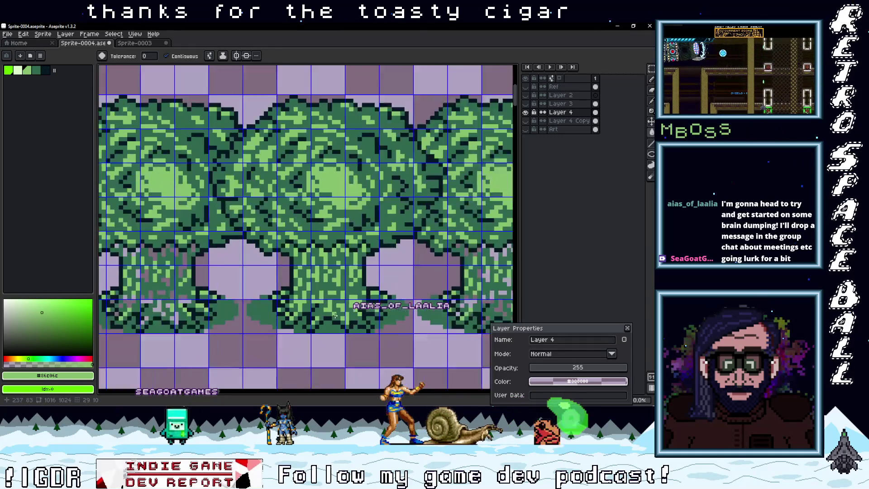
{"action": "scroll", "coordinate": [313, 328], "scroll_direction": "up", "scroll_amount": 3}
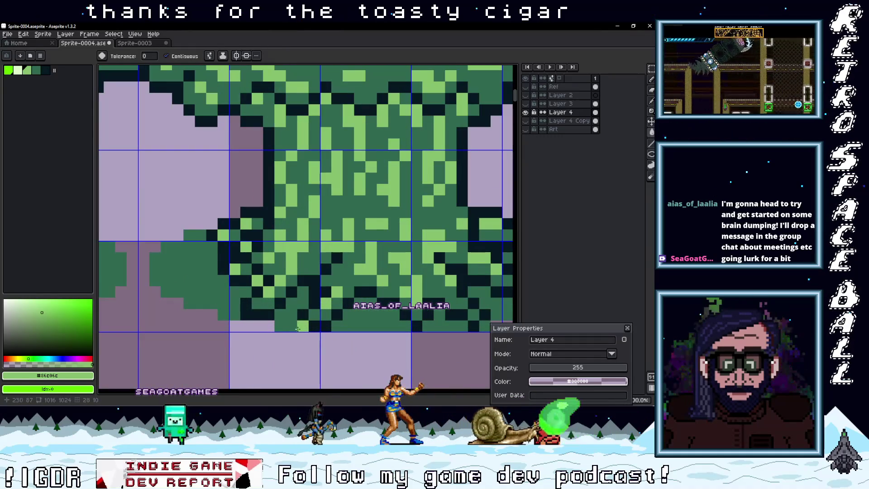
{"action": "scroll", "coordinate": [248, 285], "scroll_direction": "down", "scroll_amount": 3}
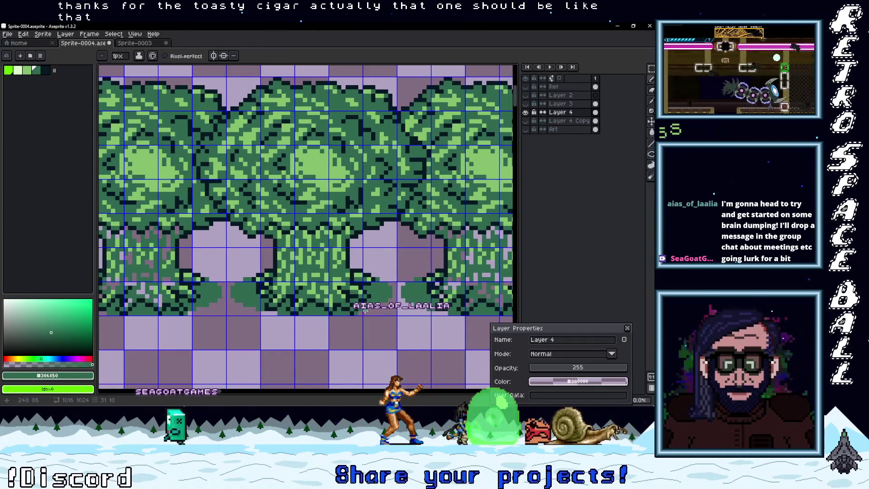
{"action": "scroll", "coordinate": [259, 298], "scroll_direction": "up", "scroll_amount": 3}
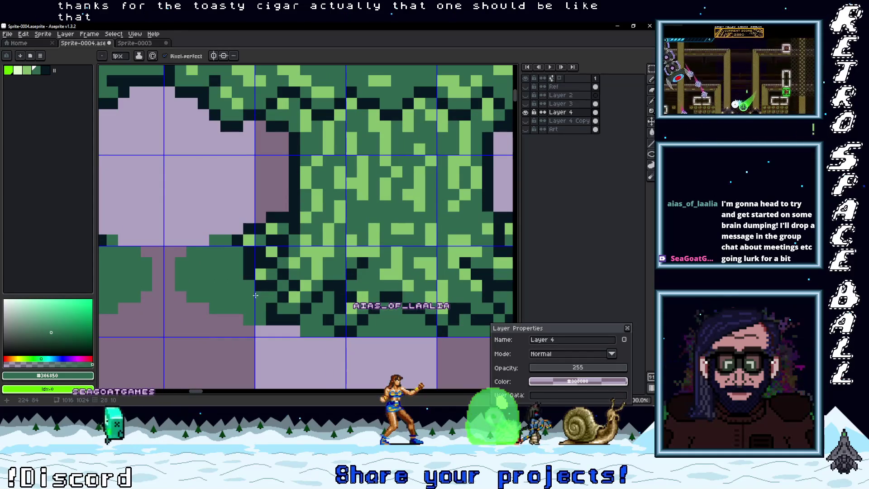
{"action": "key", "text": "e"}
{"action": "left_click", "coordinate": [249, 262]}
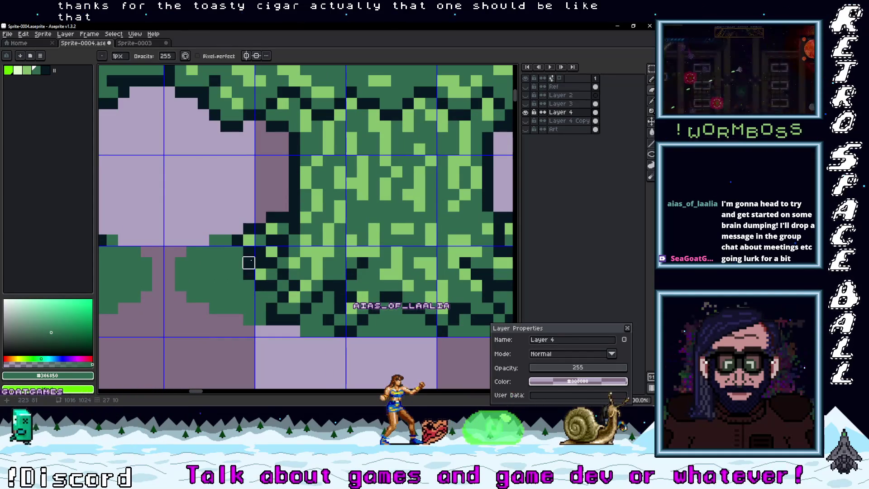
{"action": "key", "text": "i"}
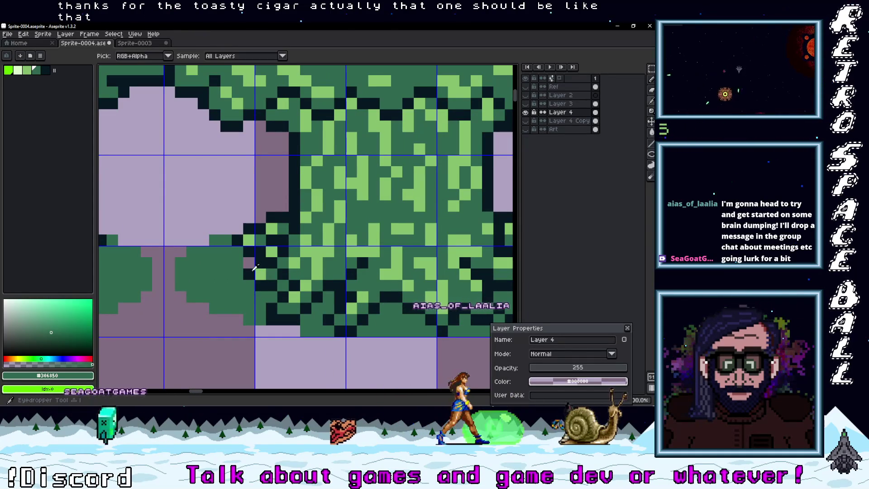
{"action": "key", "text": "b"}
Select the trunk area below the canopy with the Rectangular Marquee.
{"action": "scroll", "coordinate": [365, 301], "scroll_direction": "down", "scroll_amount": 3}
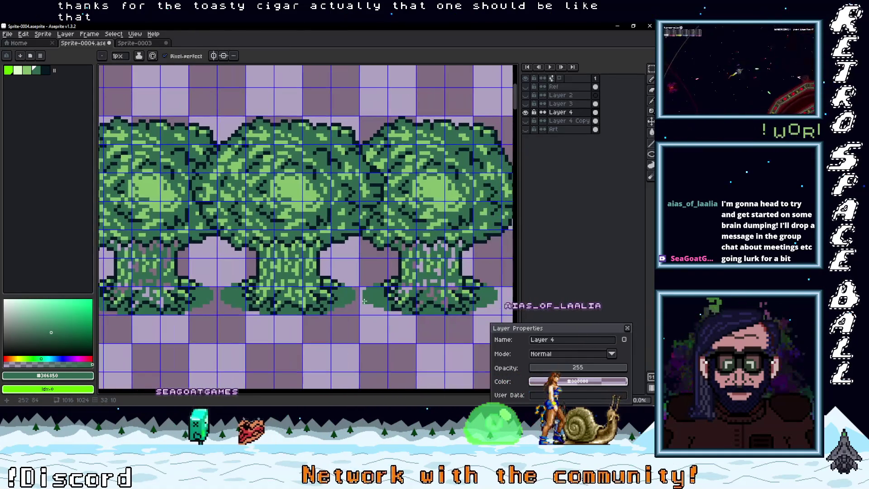
{"action": "scroll", "coordinate": [429, 245], "scroll_direction": "left", "scroll_amount": 2}
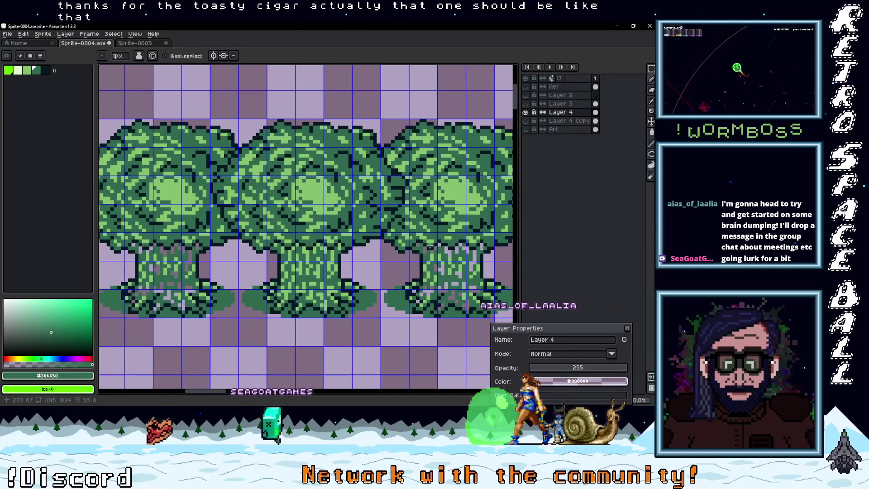
{"action": "scroll", "coordinate": [375, 302], "scroll_direction": "up", "scroll_amount": 1}
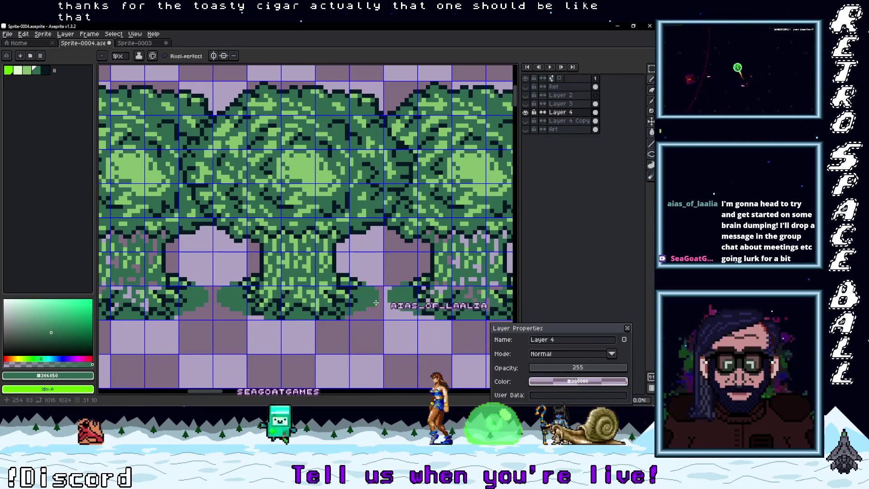
{"action": "key", "text": "m"}
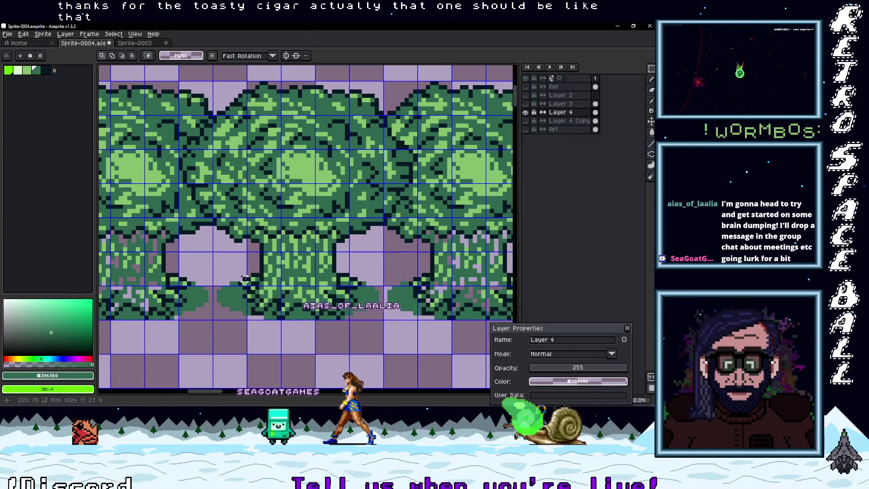
{"action": "mouse_move", "coordinate": [213, 318]}
{"action": "left_mouse_down"}
{"action": "mouse_move", "coordinate": [369, 218]}
{"action": "mouse_move", "coordinate": [381, 221]}
{"action": "mouse_move", "coordinate": [397, 286]}
{"action": "mouse_move", "coordinate": [266, 283]}
{"action": "left_mouse_up"}
{"action": "scroll", "coordinate": [276, 284], "scroll_direction": "down", "scroll_amount": 2}
Commit the moved trunk section, delete the old Layer 4 Copy, and duplicate Layer 4.
{"action": "left_click", "coordinate": [296, 274]}
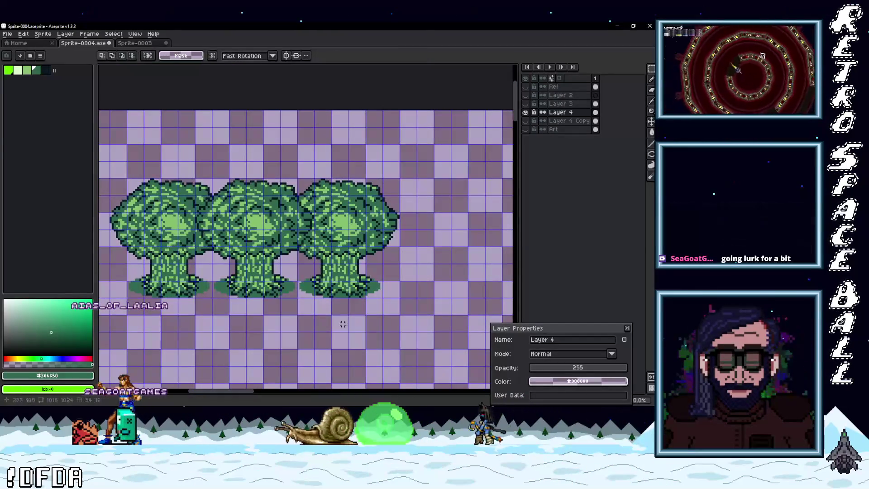
{"action": "scroll", "coordinate": [385, 290], "scroll_direction": "up", "scroll_amount": 1}
{"action": "left_click", "coordinate": [566, 120]}
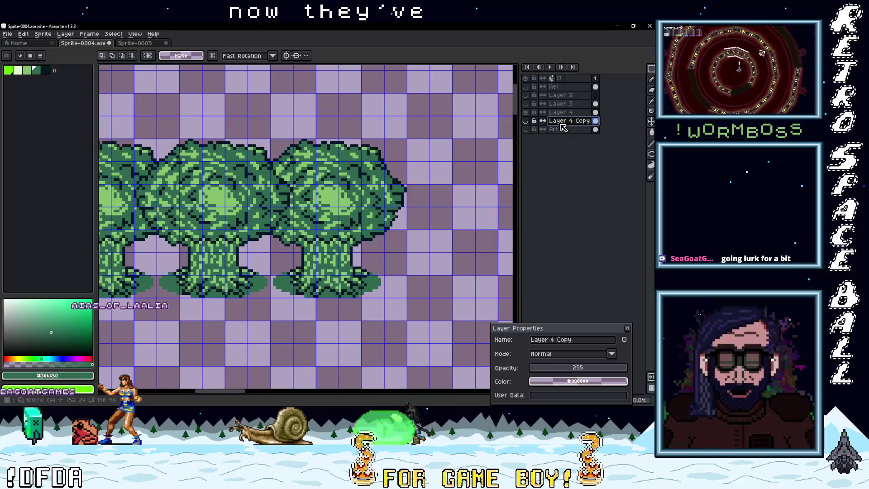
{"action": "right_click", "coordinate": [564, 123]}
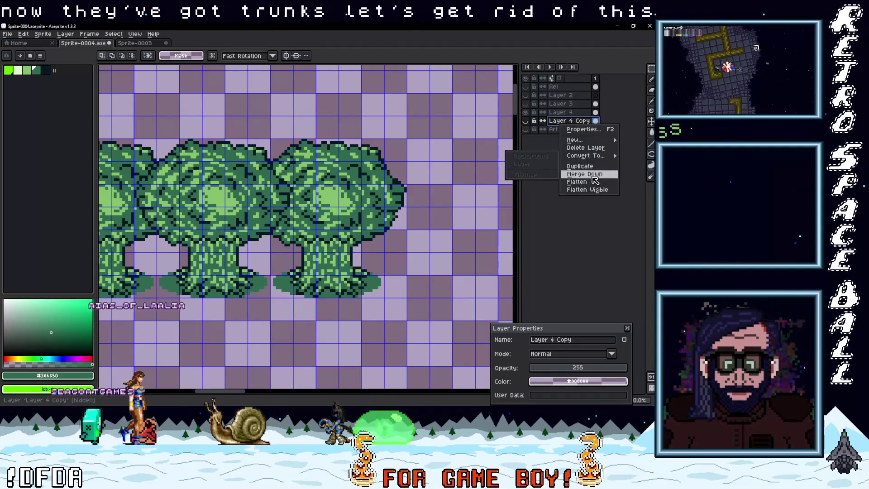
{"action": "left_click", "coordinate": [588, 147]}
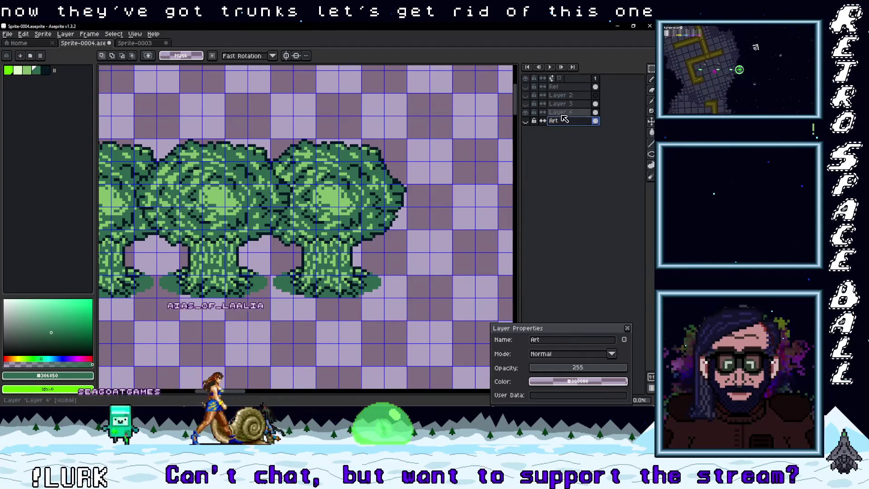
{"action": "left_click", "coordinate": [583, 155]}
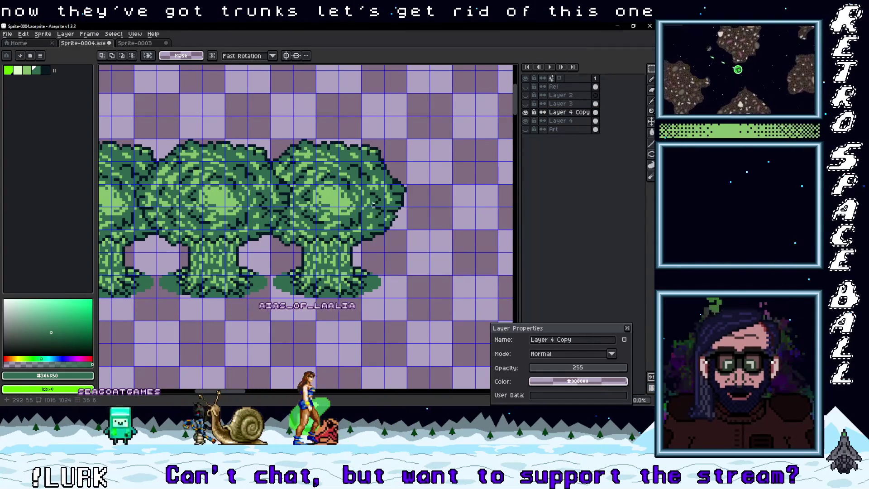
Shift the duplicated trees about 100 px right and higher, reordering the copy below Layer 4.
{"action": "key", "text": "v"}
{"action": "left_click_drag", "start_coordinate": [305, 230], "coordinate": [350, 230]}
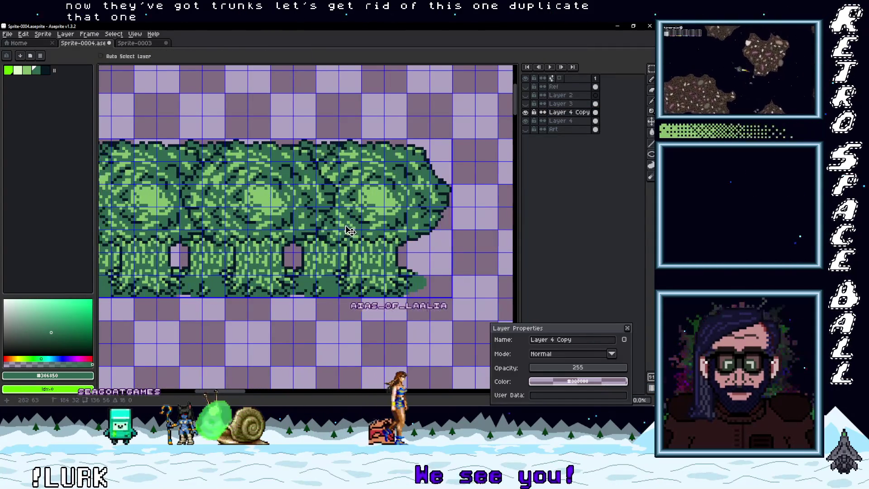
{"action": "scroll", "coordinate": [362, 226], "scroll_direction": "left", "scroll_amount": 3}
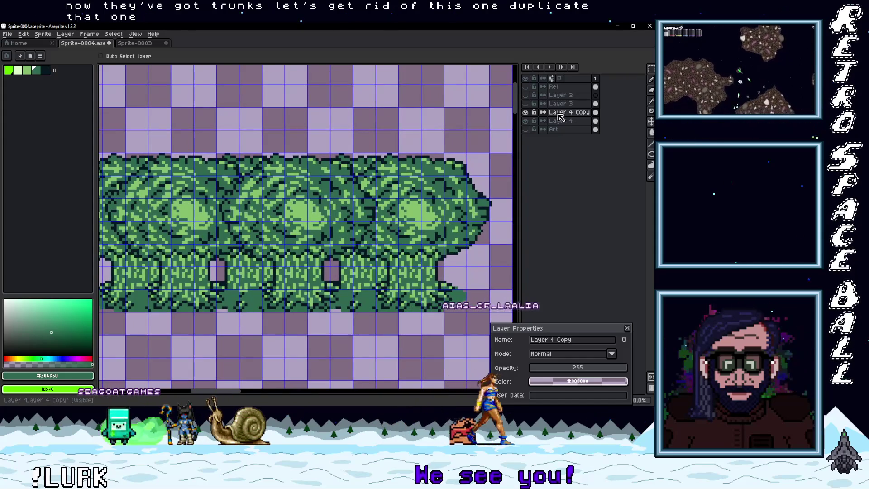
{"action": "left_click_drag", "start_coordinate": [566, 116], "coordinate": [565, 125]}
{"action": "mouse_move", "coordinate": [385, 248]}
{"action": "left_mouse_down"}
{"action": "mouse_move", "coordinate": [386, 209]}
{"action": "mouse_move", "coordinate": [386, 222]}
{"action": "mouse_move", "coordinate": [410, 218]}
{"action": "left_mouse_up"}
Place the copied tree layer beneath the original and adjust the rows vertically so canopies overlap.
{"action": "scroll", "coordinate": [394, 168], "scroll_direction": "up", "scroll_amount": 1}
{"action": "scroll", "coordinate": [394, 168], "scroll_direction": "right", "scroll_amount": 1}
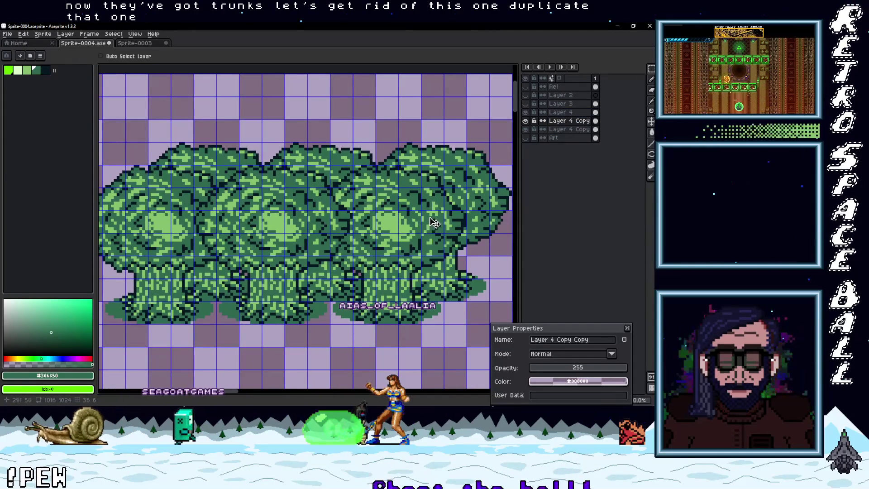
{"action": "left_click_drag", "start_coordinate": [454, 219], "coordinate": [453, 167]}
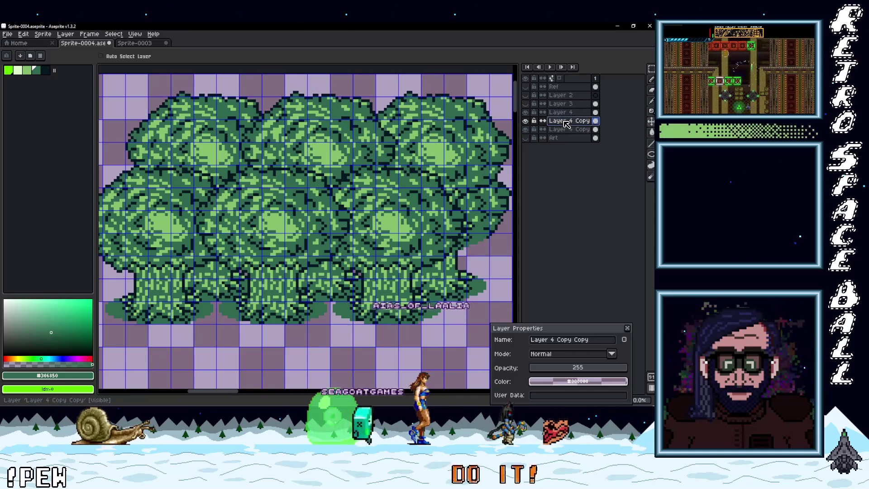
{"action": "left_click_drag", "start_coordinate": [569, 133], "coordinate": [571, 132]}
{"action": "mouse_move", "coordinate": [425, 139]}
{"action": "left_mouse_down"}
{"action": "mouse_move", "coordinate": [402, 181]}
{"action": "mouse_move", "coordinate": [424, 190]}
{"action": "mouse_move", "coordinate": [358, 188]}
{"action": "left_mouse_up"}
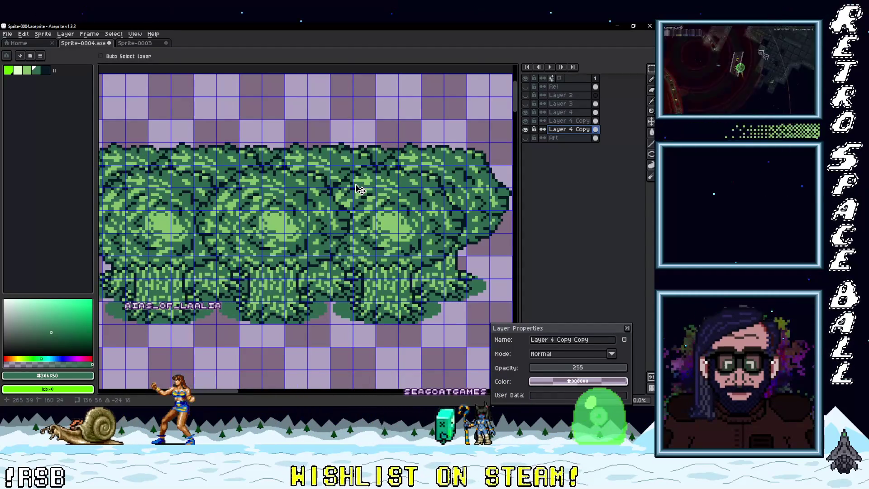
{"action": "left_click_drag", "start_coordinate": [360, 190], "coordinate": [363, 167]}
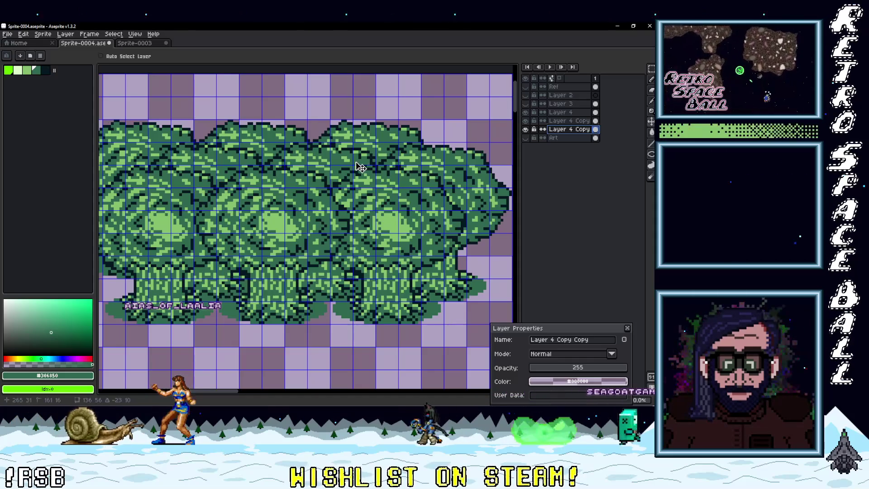
{"action": "left_click_drag", "start_coordinate": [361, 167], "coordinate": [360, 168]}
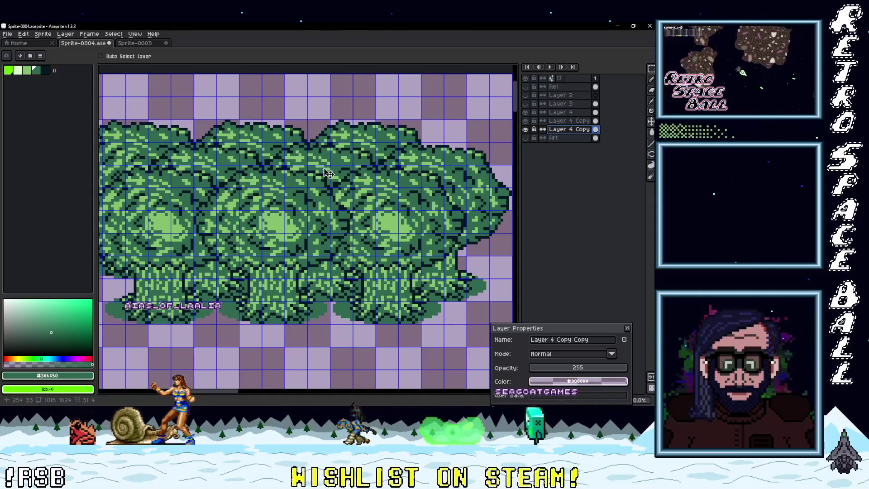
{"action": "scroll", "coordinate": [328, 172], "scroll_direction": "down", "scroll_amount": 1}
{"action": "scroll", "coordinate": [335, 195], "scroll_direction": "up", "scroll_amount": 1}
{"action": "left_click_drag", "start_coordinate": [337, 199], "coordinate": [350, 178]}
{"action": "scroll", "coordinate": [388, 164], "scroll_direction": "down", "scroll_amount": 1}
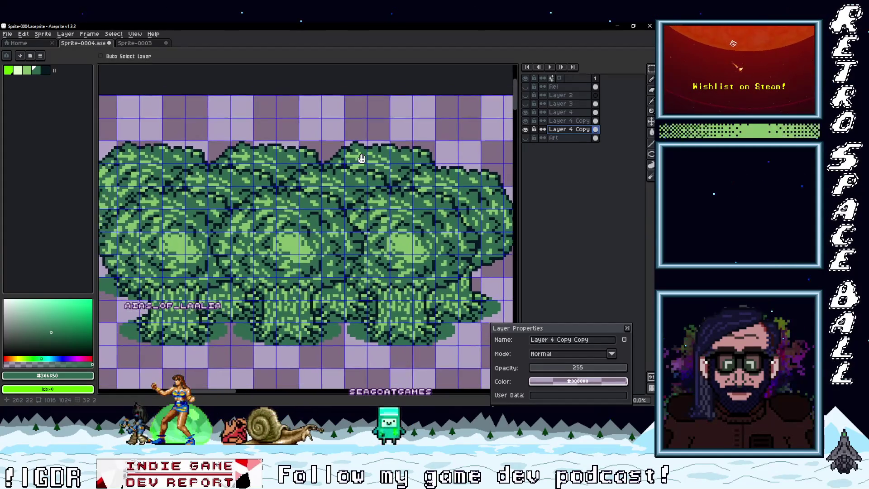
{"action": "scroll", "coordinate": [369, 140], "scroll_direction": "up", "scroll_amount": 1}
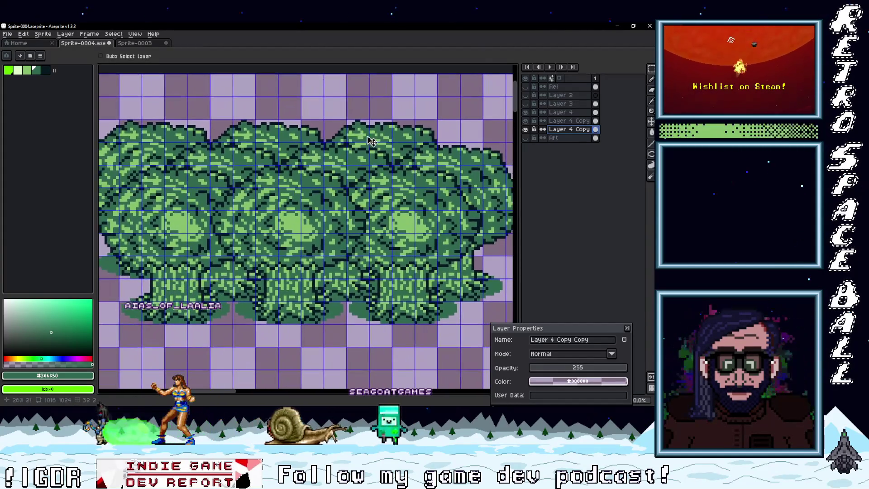
{"action": "right_click", "coordinate": [568, 131]}
Duplicate the tree layer and shift the new copy 24 px right.
{"action": "left_click", "coordinate": [582, 166]}
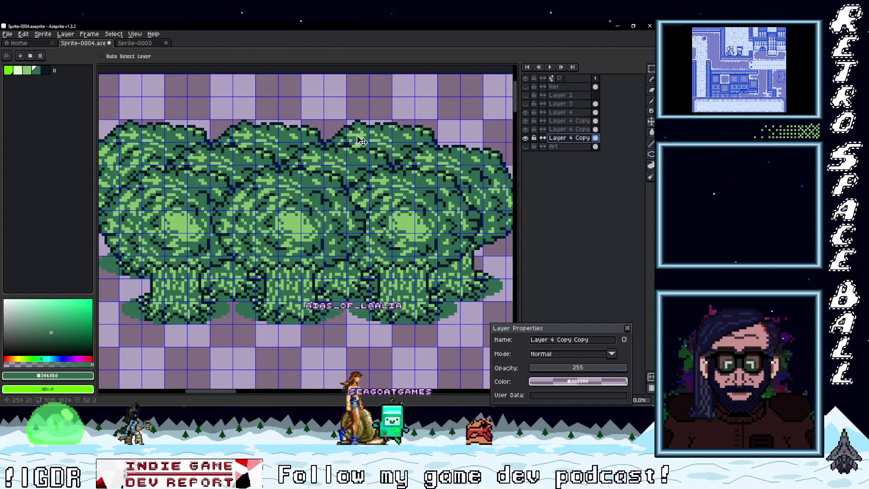
{"action": "mouse_move", "coordinate": [373, 147]}
{"action": "left_mouse_down"}
{"action": "mouse_move", "coordinate": [406, 148]}
{"action": "mouse_move", "coordinate": [190, 90]}
{"action": "mouse_move", "coordinate": [448, 123]}
{"action": "left_mouse_up"}
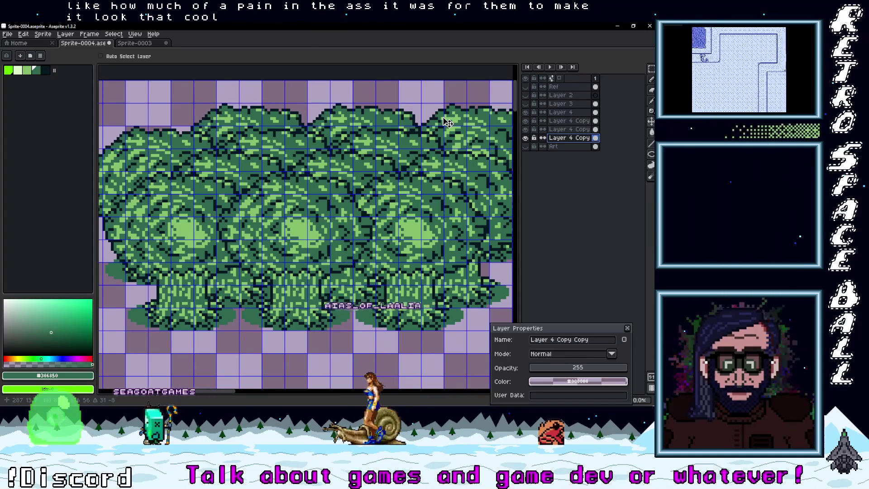
{"action": "left_click_drag", "start_coordinate": [447, 123], "coordinate": [428, 123]}
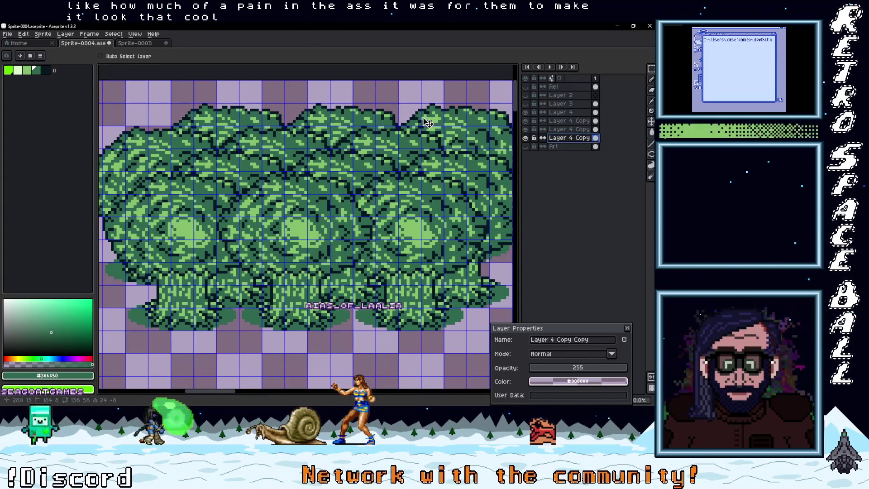
{"action": "key", "text": "ctrl+z"}
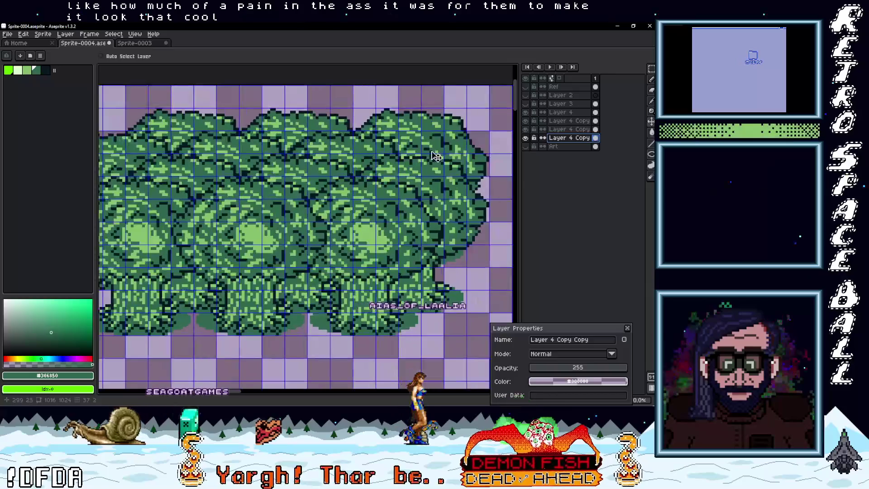
Duplicate the tree layer again and raise the new copy about 7 px.
{"action": "right_click", "coordinate": [569, 144]}
{"action": "left_click", "coordinate": [582, 180]}
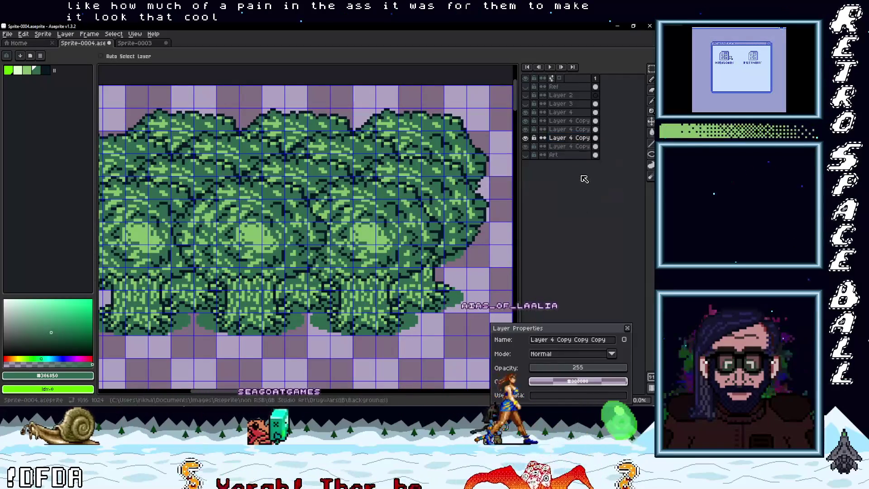
{"action": "mouse_move", "coordinate": [402, 192]}
{"action": "left_mouse_down"}
{"action": "mouse_move", "coordinate": [372, 108]}
{"action": "mouse_move", "coordinate": [349, 107]}
{"action": "left_mouse_up"}
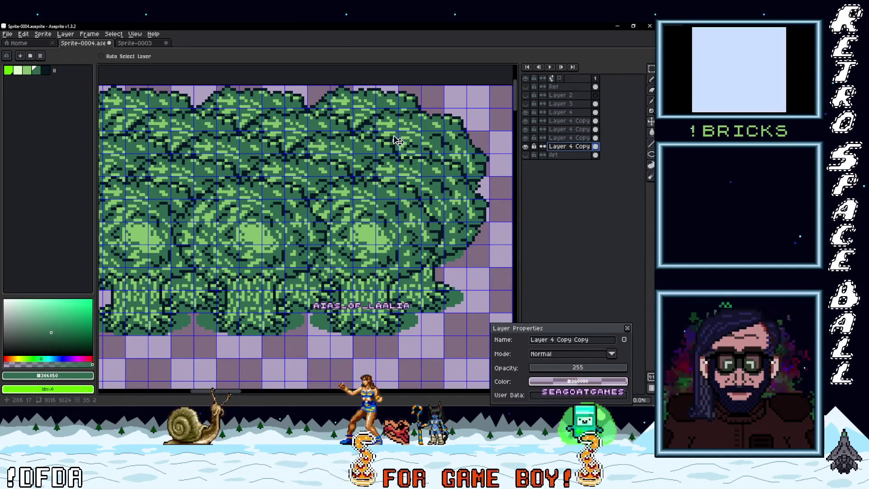
{"action": "mouse_move", "coordinate": [362, 137]}
{"action": "left_mouse_down"}
{"action": "mouse_move", "coordinate": [416, 144]}
{"action": "mouse_move", "coordinate": [401, 143]}
{"action": "left_mouse_up"}
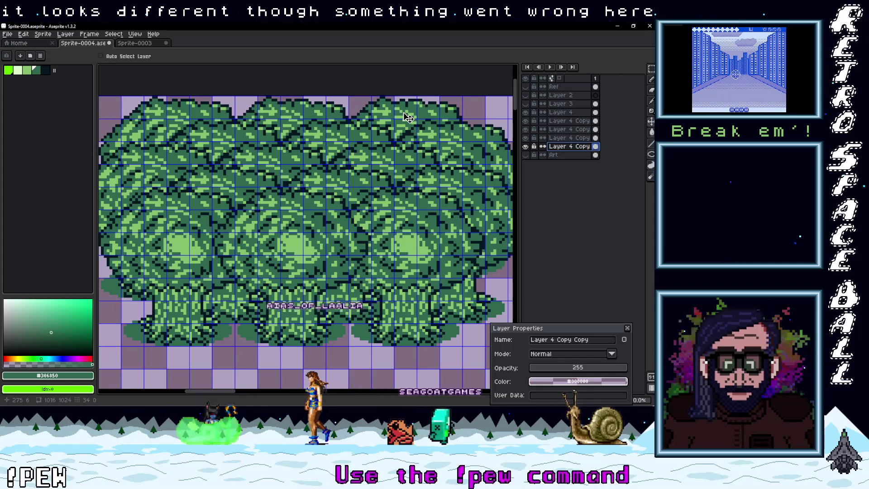
{"action": "left_click_drag", "start_coordinate": [408, 118], "coordinate": [409, 118]}
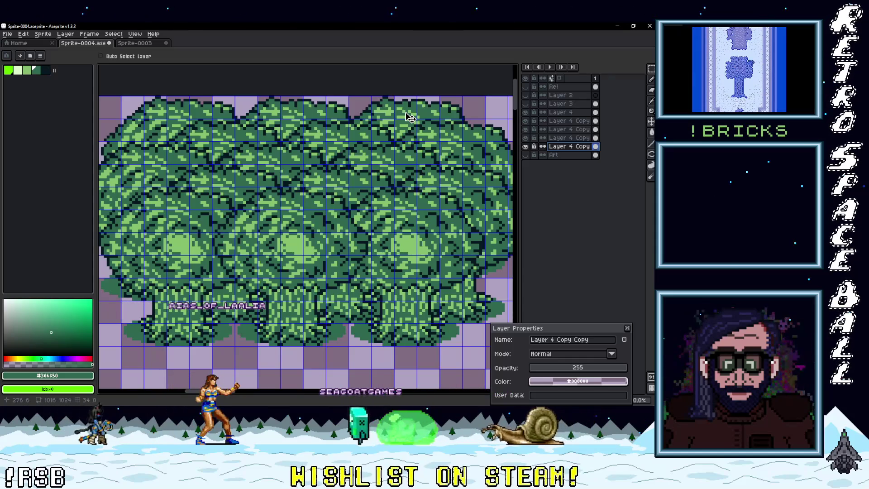
{"action": "left_click", "coordinate": [569, 140]}
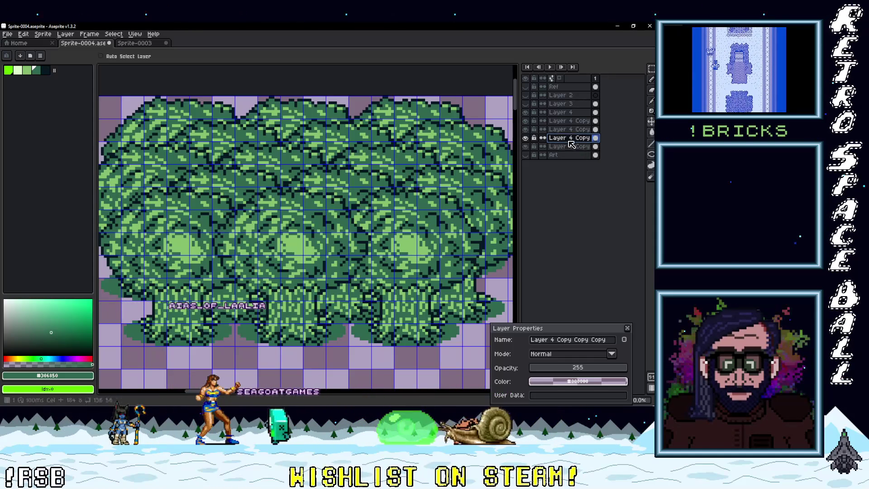
{"action": "left_click_drag", "start_coordinate": [386, 175], "coordinate": [387, 195]}
{"action": "key", "text": "ctrl+z"}
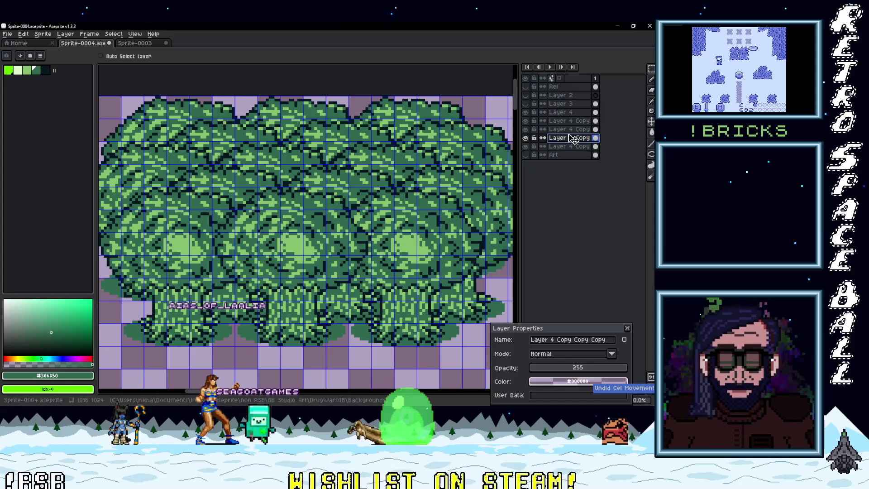
{"action": "mouse_move", "coordinate": [416, 168]}
{"action": "left_mouse_down"}
{"action": "mouse_move", "coordinate": [417, 183]}
{"action": "mouse_move", "coordinate": [384, 175]}
{"action": "mouse_move", "coordinate": [383, 194]}
{"action": "left_mouse_up"}
{"action": "left_click", "coordinate": [569, 122]}
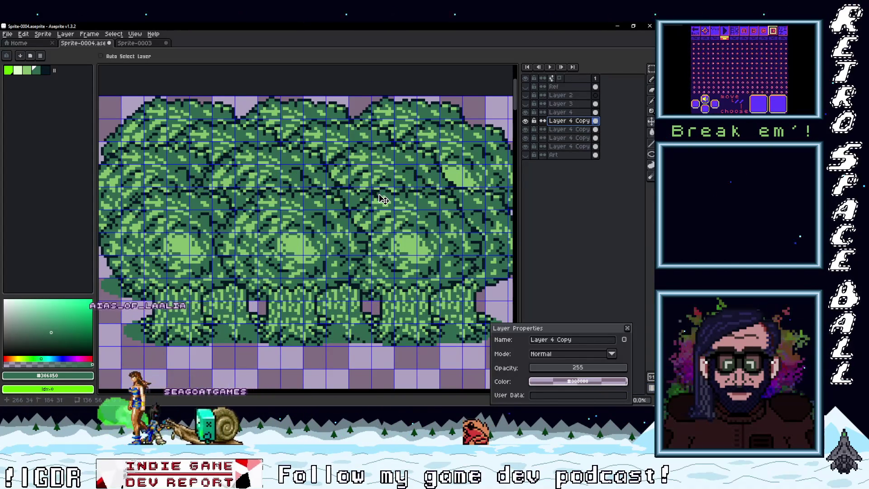
{"action": "key", "text": "ctrl+z"}
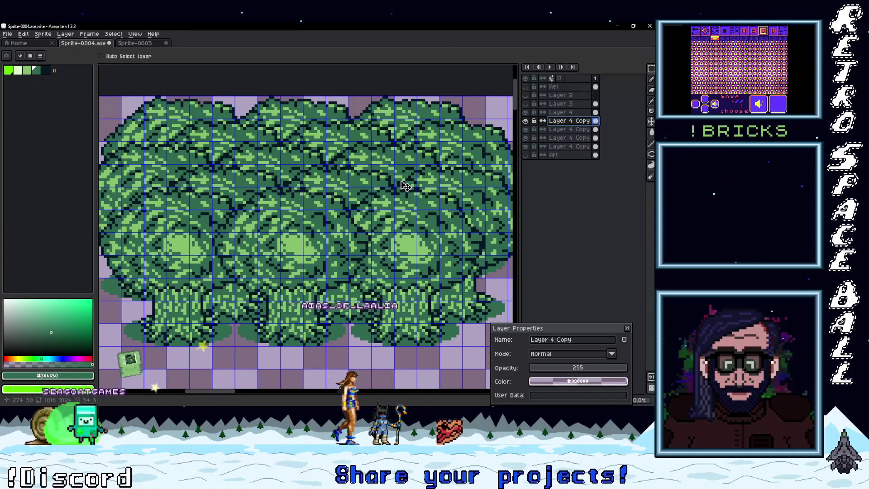
{"action": "scroll", "coordinate": [390, 185], "scroll_direction": "down", "scroll_amount": 2}
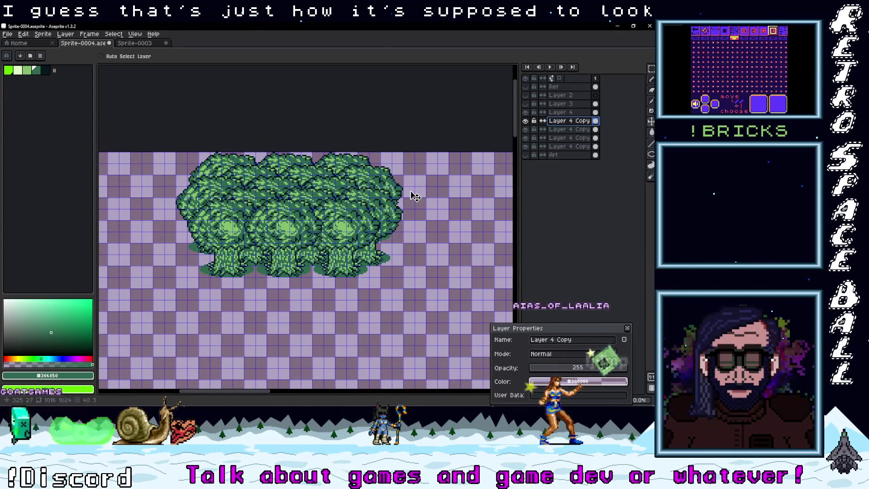
{"action": "scroll", "coordinate": [298, 209], "scroll_direction": "up", "scroll_amount": 2}
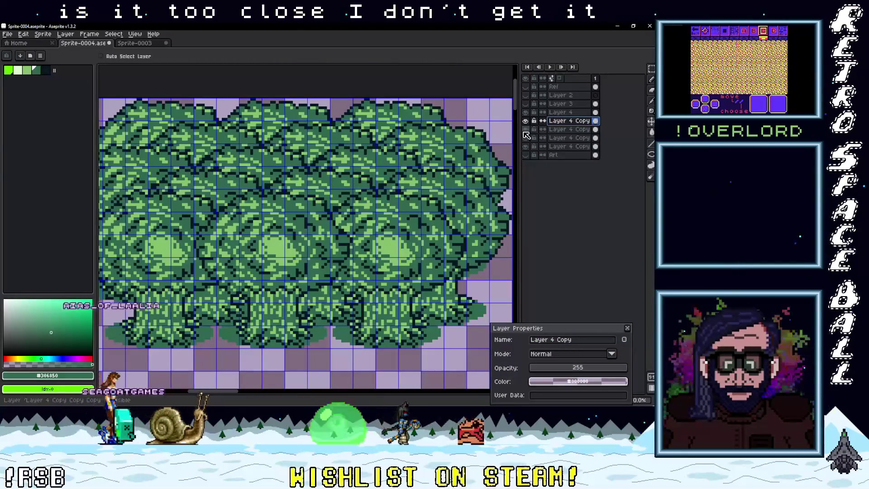
Hide Layer 4 Copy Copy Copy and shift the lowest tree copy down 8 px.
{"action": "left_click", "coordinate": [552, 146]}
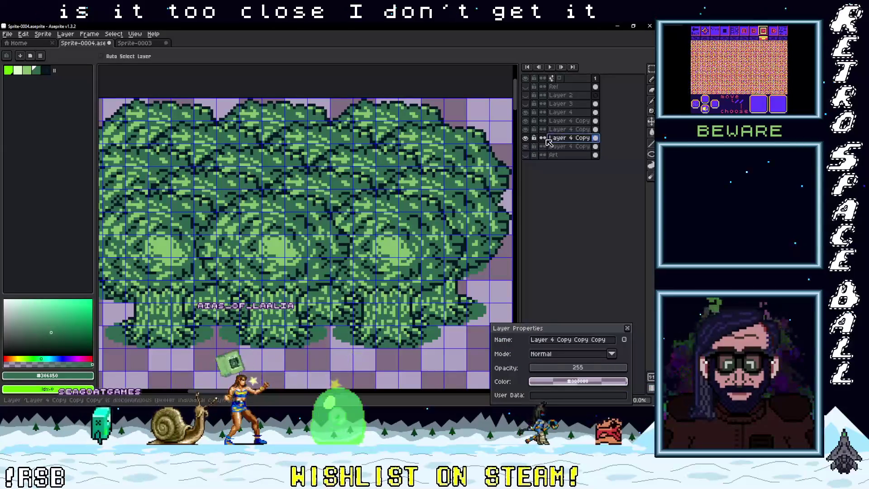
{"action": "left_click", "coordinate": [525, 131]}
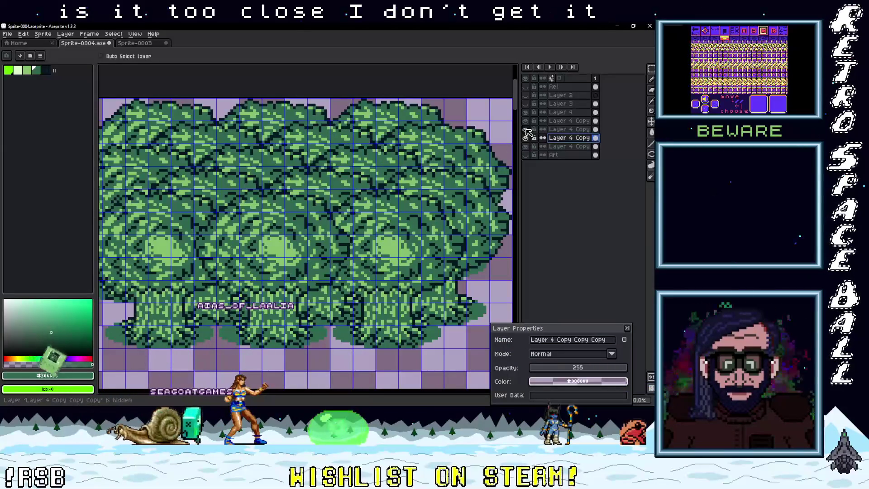
{"action": "mouse_move", "coordinate": [386, 176]}
{"action": "left_mouse_down"}
{"action": "mouse_move", "coordinate": [398, 169]}
{"action": "mouse_move", "coordinate": [386, 170]}
{"action": "left_mouse_up"}
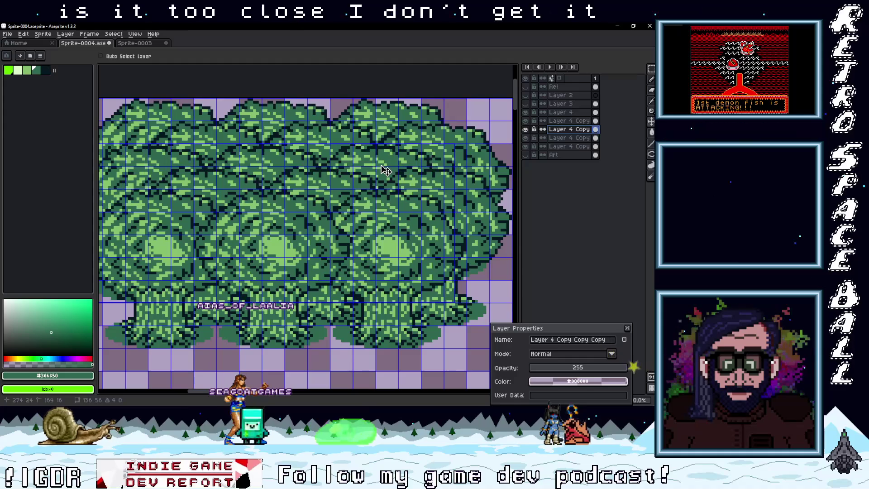
{"action": "mouse_move", "coordinate": [385, 171]}
{"action": "left_mouse_down"}
{"action": "mouse_move", "coordinate": [380, 191]}
{"action": "mouse_move", "coordinate": [374, 171]}
{"action": "mouse_move", "coordinate": [510, 154]}
{"action": "left_mouse_up"}
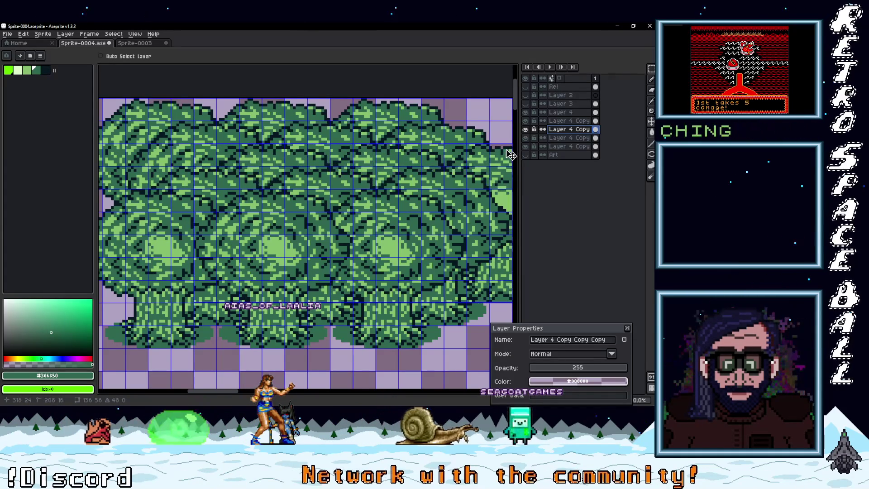
{"action": "mouse_move", "coordinate": [380, 174]}
{"action": "left_mouse_down"}
{"action": "mouse_move", "coordinate": [334, 176]}
{"action": "mouse_move", "coordinate": [352, 180]}
{"action": "left_mouse_up"}
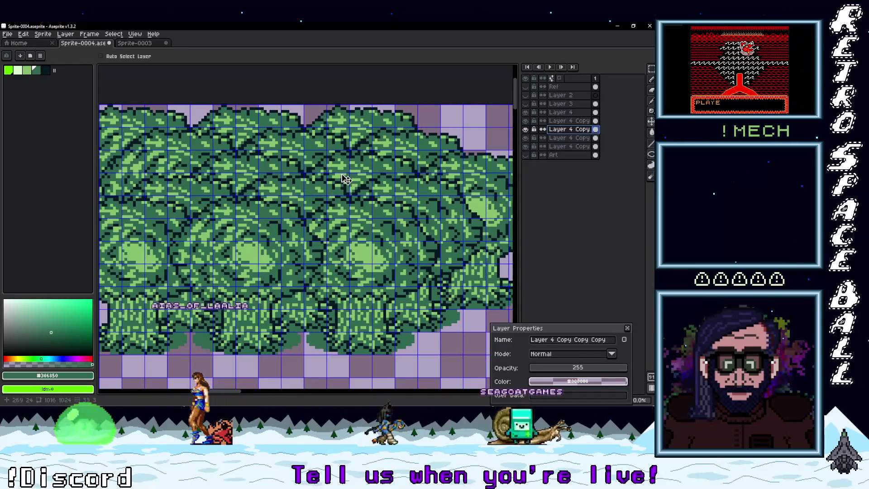
Move the third tree copy's trees up one tile row to form a back row.
{"action": "left_click", "coordinate": [558, 138]}
{"action": "mouse_move", "coordinate": [425, 239]}
{"action": "left_mouse_down"}
{"action": "mouse_move", "coordinate": [425, 150]}
{"action": "mouse_move", "coordinate": [503, 147]}
{"action": "left_mouse_up"}
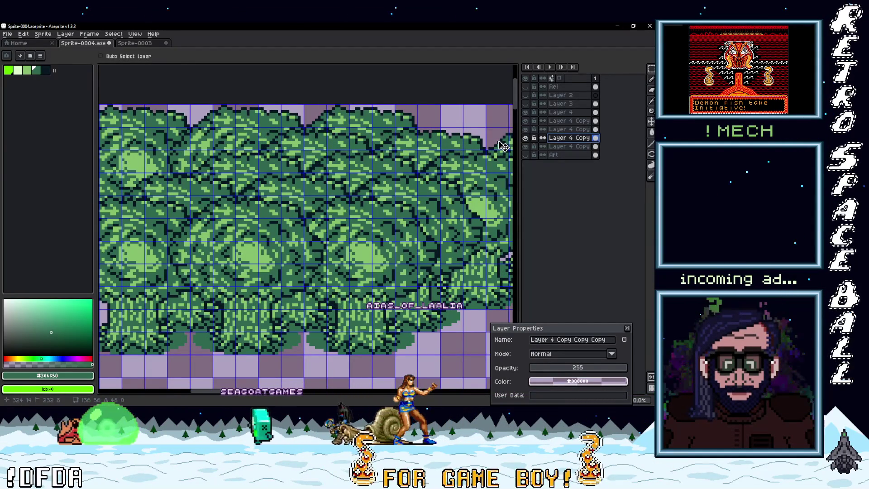
{"action": "mouse_move", "coordinate": [443, 155]}
{"action": "left_mouse_down"}
{"action": "mouse_move", "coordinate": [443, 167]}
{"action": "mouse_move", "coordinate": [459, 169]}
{"action": "mouse_move", "coordinate": [373, 169]}
{"action": "mouse_move", "coordinate": [407, 171]}
{"action": "mouse_move", "coordinate": [425, 184]}
{"action": "left_mouse_up"}
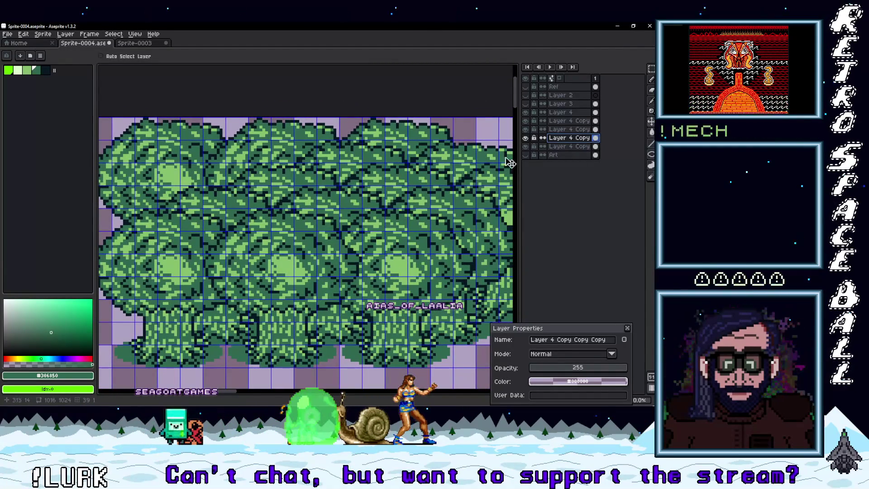
{"action": "left_click", "coordinate": [525, 146]}
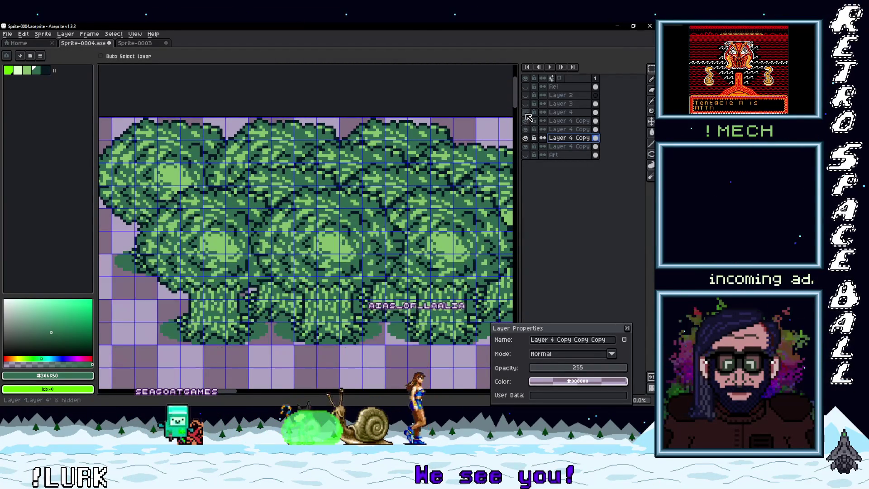
Toggle tree layers to compare, shift the upper row 11 px left, and reshow Layer 4 Copy Copy Copy.
{"action": "left_click", "coordinate": [526, 129]}
{"action": "left_click", "coordinate": [525, 138]}
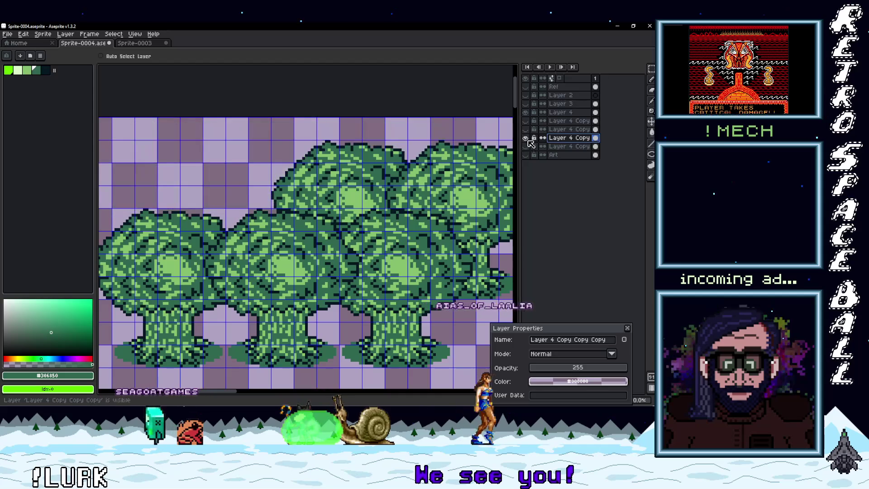
{"action": "left_click", "coordinate": [526, 120]}
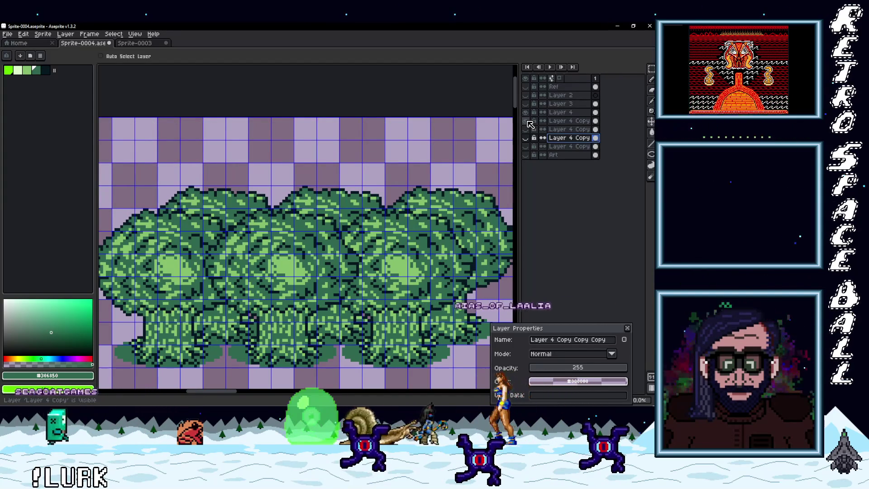
{"action": "left_click", "coordinate": [526, 129]}
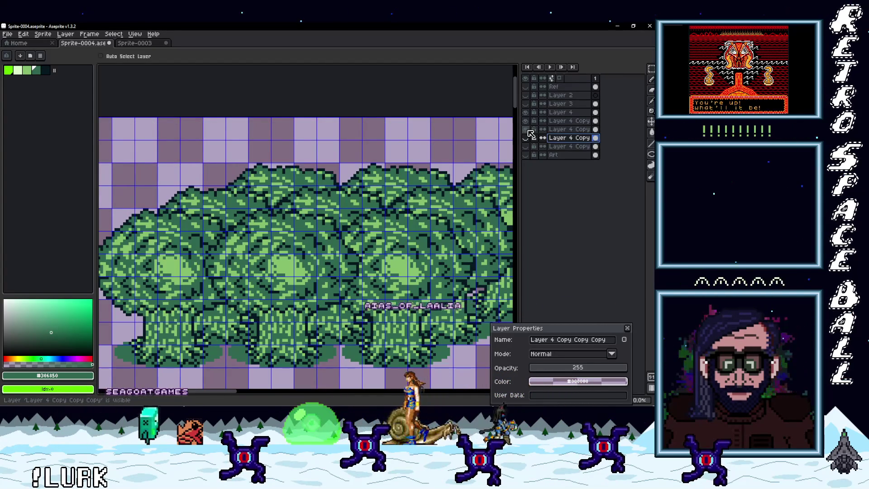
{"action": "left_click", "coordinate": [527, 130]}
{"action": "left_click", "coordinate": [528, 131]}
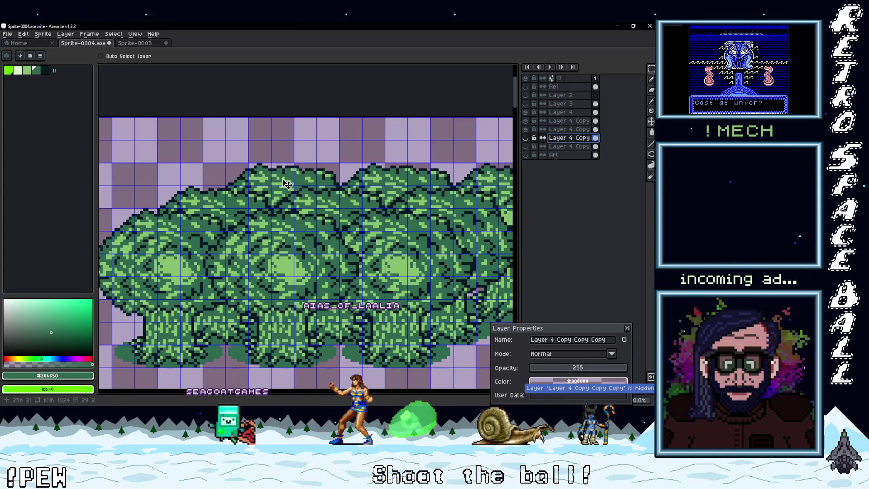
{"action": "mouse_move", "coordinate": [361, 169]}
{"action": "left_mouse_down"}
{"action": "mouse_move", "coordinate": [270, 186]}
{"action": "mouse_move", "coordinate": [342, 165]}
{"action": "mouse_move", "coordinate": [296, 158]}
{"action": "left_mouse_up"}
{"action": "left_click", "coordinate": [525, 139]}
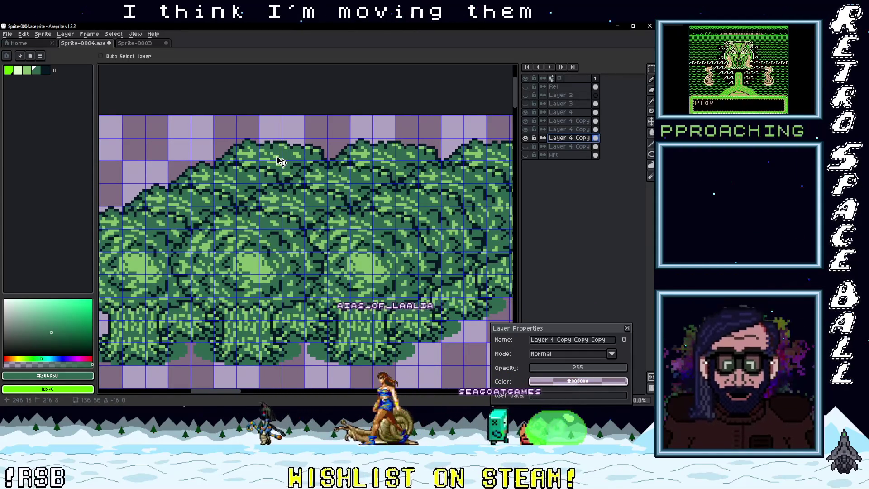
Show Layer 4 Copy Copy, drag its trees left, and zoom out to check the diagonal stack.
{"action": "scroll", "coordinate": [312, 159], "scroll_direction": "right", "scroll_amount": 5}
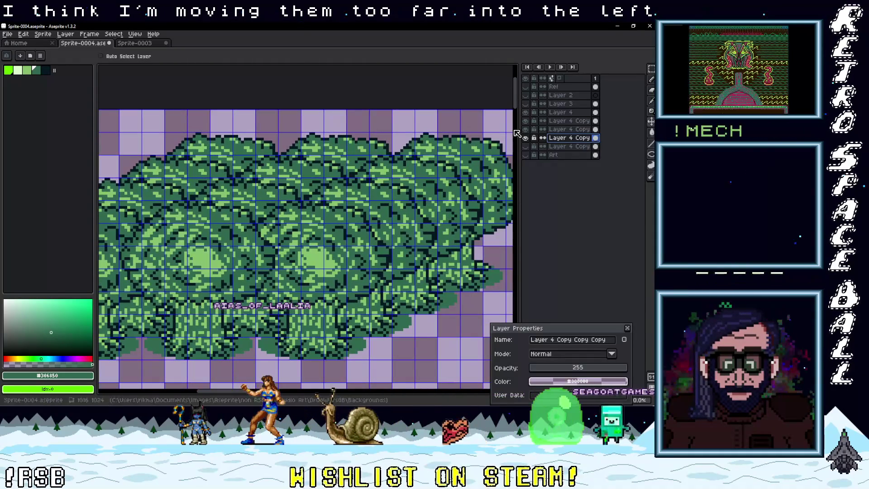
{"action": "left_click", "coordinate": [525, 146]}
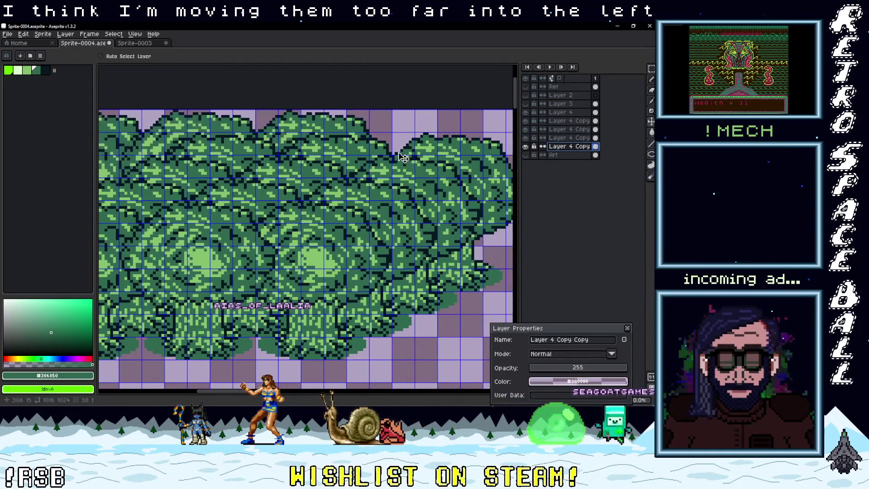
{"action": "left_click_drag", "start_coordinate": [330, 151], "coordinate": [435, 140]}
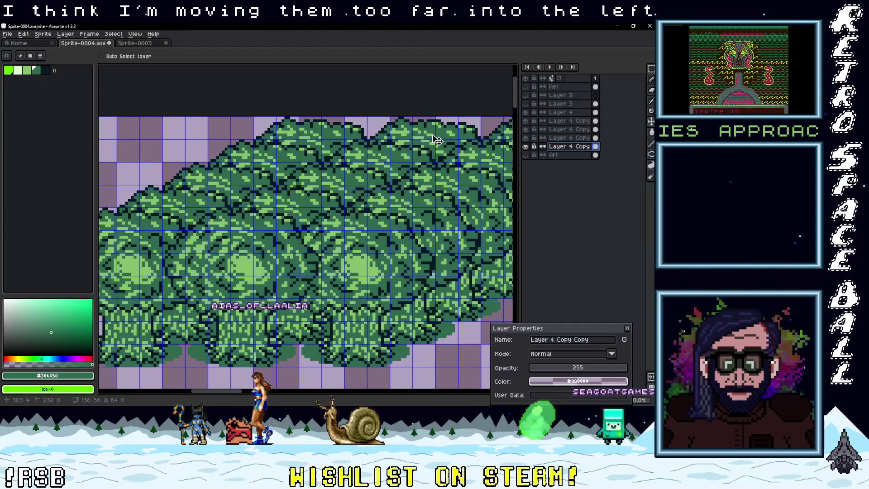
{"action": "scroll", "coordinate": [435, 140], "scroll_direction": "down", "scroll_amount": 2}
{"action": "scroll", "coordinate": [314, 186], "scroll_direction": "up", "scroll_amount": 1}
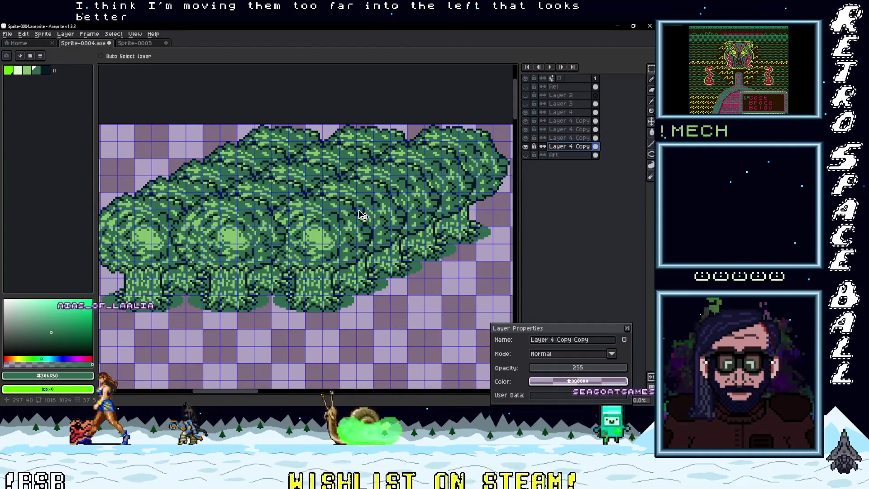
{"action": "scroll", "coordinate": [363, 215], "scroll_direction": "down", "scroll_amount": 1}
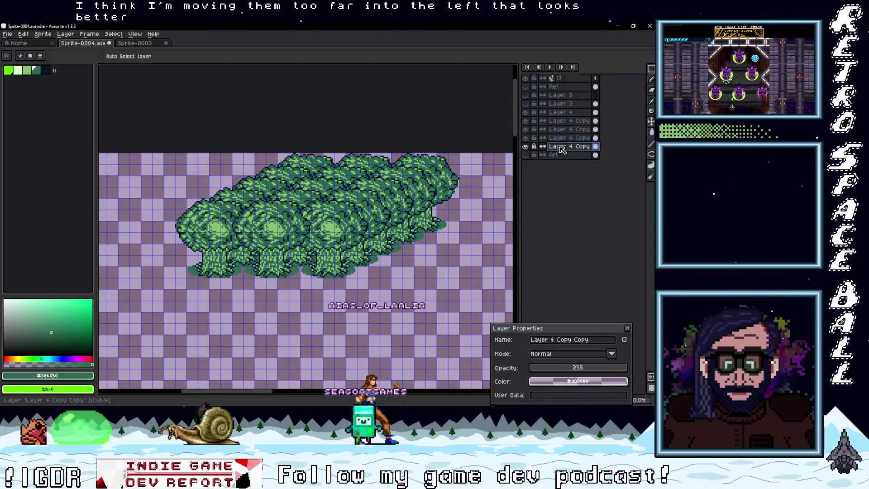
Duplicate Layer 4 and move the copied trees left, about 16 px further than first placed.
{"action": "left_click", "coordinate": [525, 146]}
{"action": "left_click", "coordinate": [525, 146]}
{"action": "left_click", "coordinate": [527, 121]}
{"action": "left_click", "coordinate": [527, 121]}
{"action": "left_click", "coordinate": [525, 112]}
{"action": "left_click", "coordinate": [525, 112]}
{"action": "right_click", "coordinate": [561, 112]}
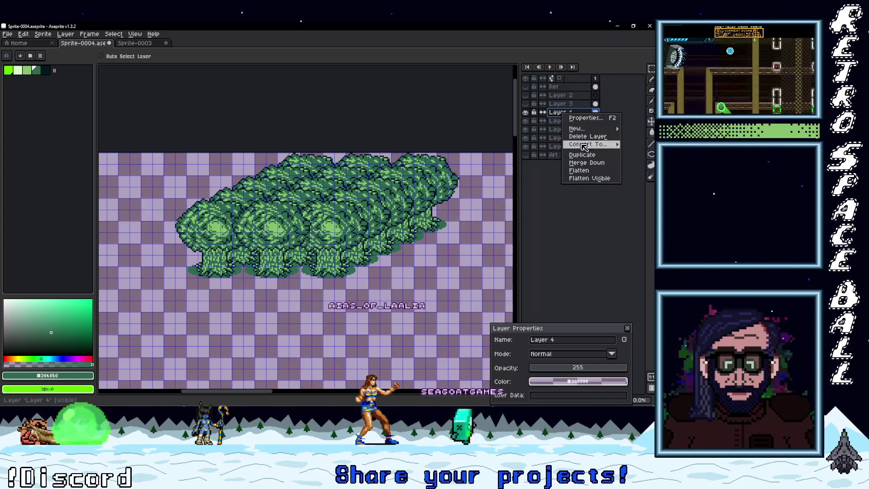
{"action": "left_click", "coordinate": [589, 155]}
{"action": "mouse_move", "coordinate": [343, 233]}
{"action": "left_mouse_down"}
{"action": "mouse_move", "coordinate": [223, 229]}
{"action": "mouse_move", "coordinate": [231, 231]}
{"action": "left_mouse_up"}
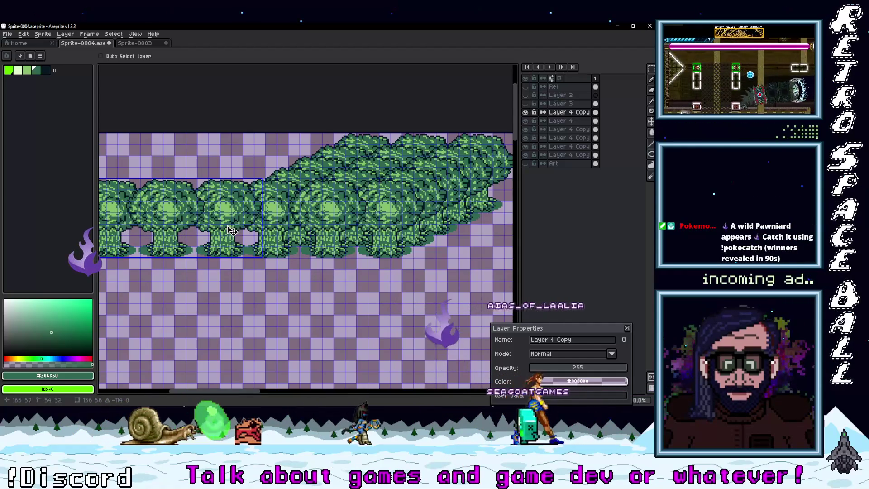
{"action": "left_click_drag", "start_coordinate": [231, 231], "coordinate": [222, 231]}
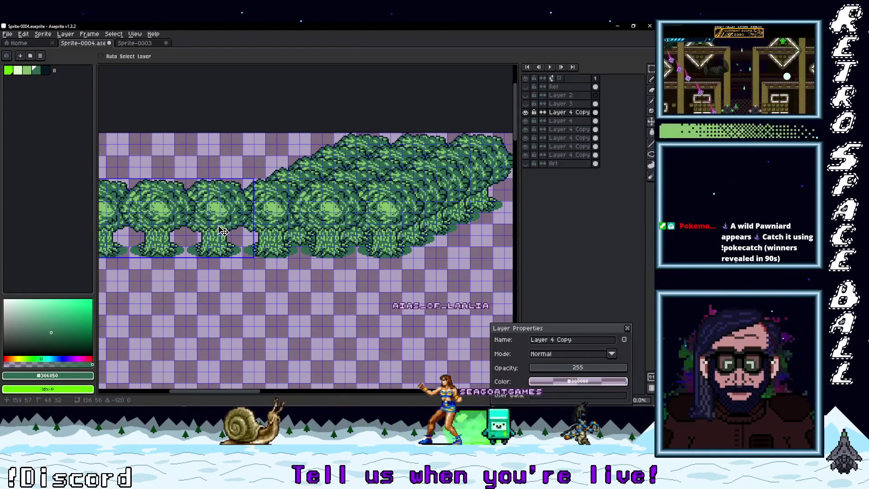
{"action": "scroll", "coordinate": [242, 247], "scroll_direction": "up", "scroll_amount": 1}
{"action": "scroll", "coordinate": [242, 247], "scroll_direction": "down", "scroll_amount": 2}
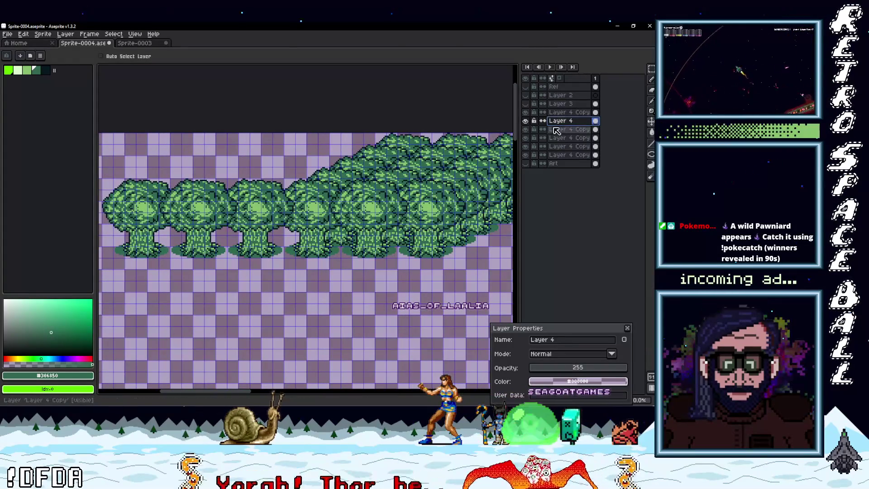
Duplicate Layer 4 Copy and slide the new trees further left.
{"action": "key", "text": "Escape"}
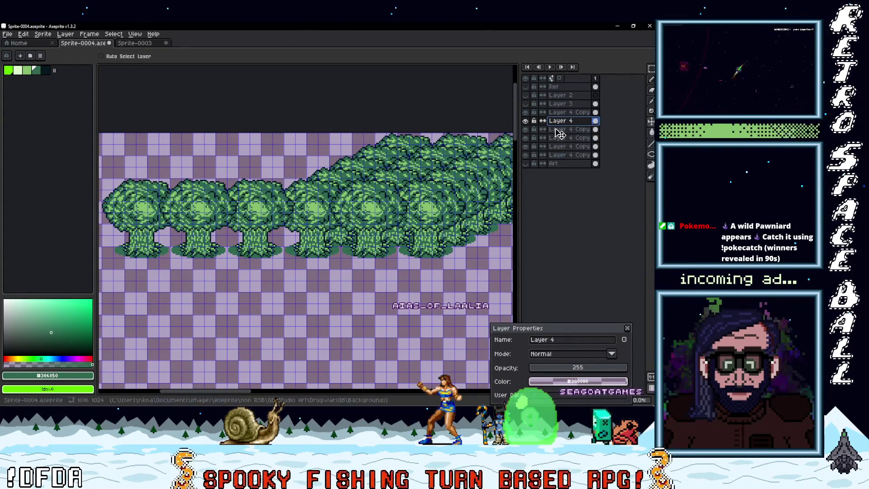
{"action": "left_click", "coordinate": [559, 129]}
{"action": "right_click", "coordinate": [565, 131]}
{"action": "left_click", "coordinate": [595, 175]}
{"action": "left_click_drag", "start_coordinate": [403, 192], "coordinate": [228, 193]}
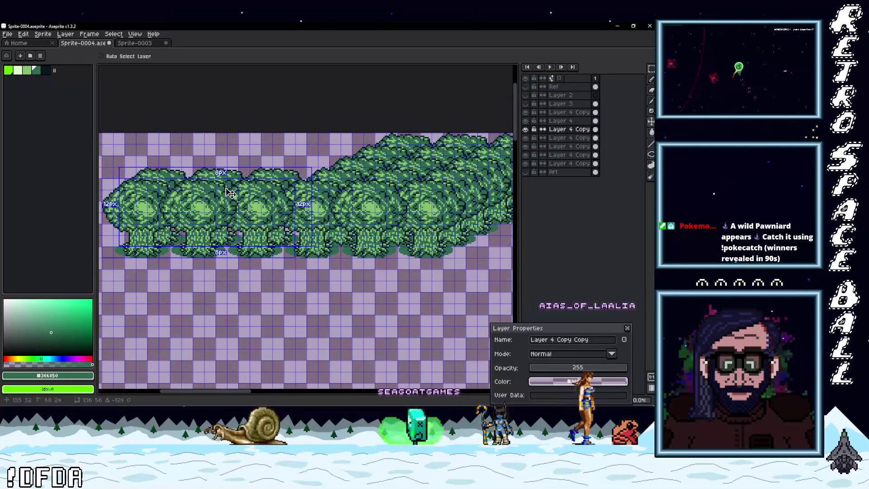
{"action": "scroll", "coordinate": [255, 207], "scroll_direction": "up", "scroll_amount": 3}
Nudge the newest tree copy 4 px right and zoom out.
{"action": "left_click_drag", "start_coordinate": [255, 207], "coordinate": [274, 193]}
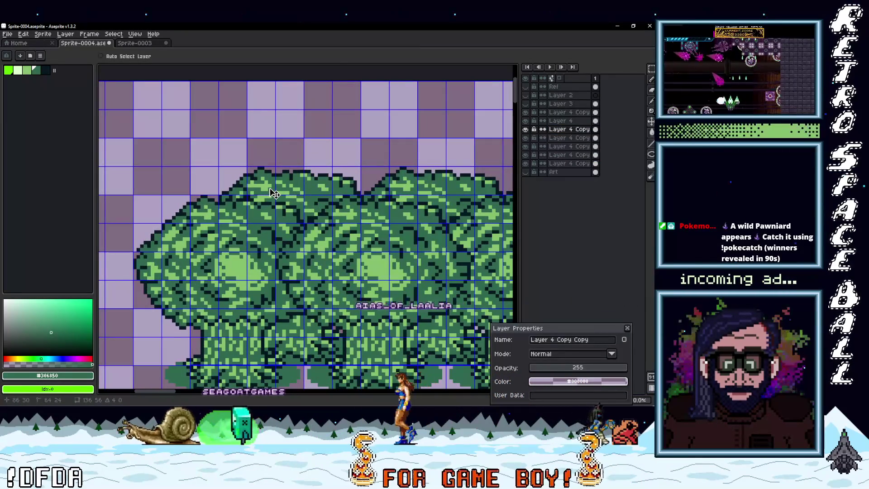
{"action": "scroll", "coordinate": [308, 203], "scroll_direction": "down", "scroll_amount": 2}
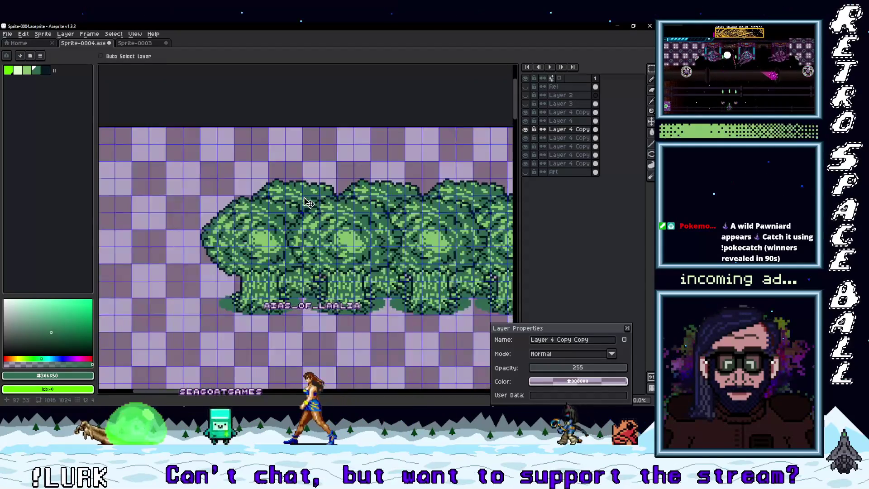
{"action": "scroll", "coordinate": [280, 195], "scroll_direction": "down", "scroll_amount": 2}
{"action": "scroll", "coordinate": [316, 208], "scroll_direction": "down", "scroll_amount": 3}
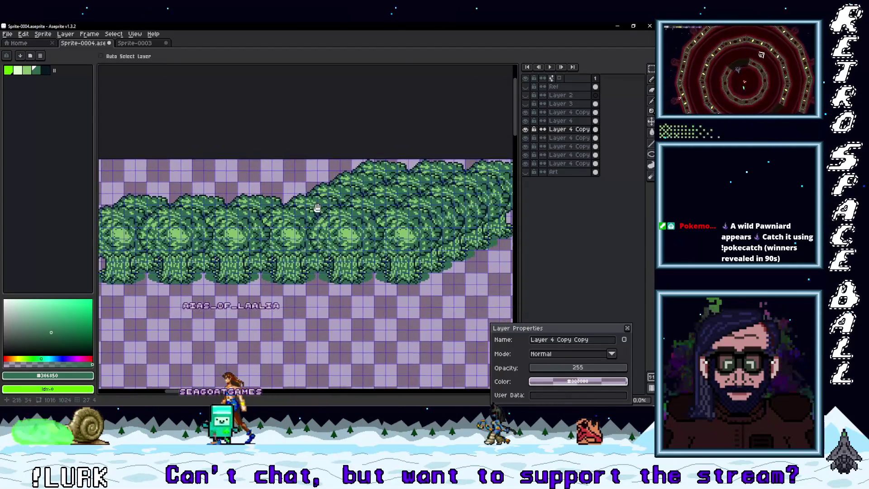
{"action": "scroll", "coordinate": [383, 233], "scroll_direction": "up", "scroll_amount": 2}
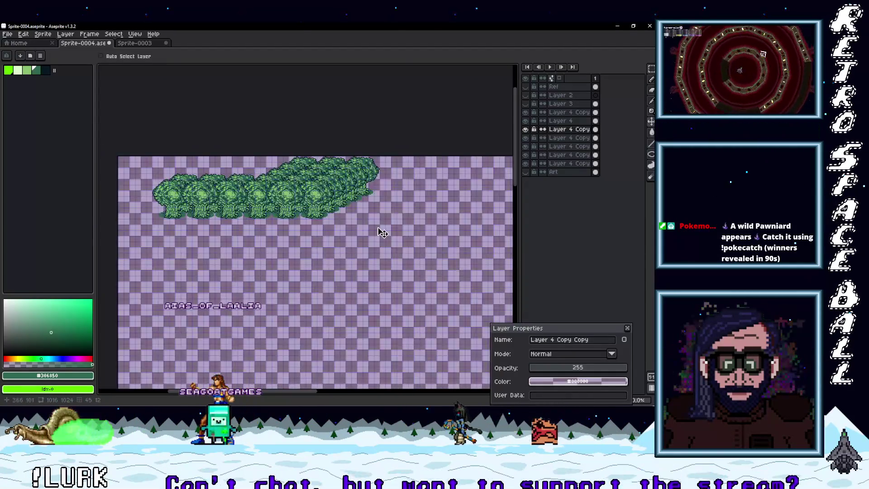
Show the Art layer's isometric platform, then switch to the browser's reference map.
{"action": "left_click", "coordinate": [527, 174]}
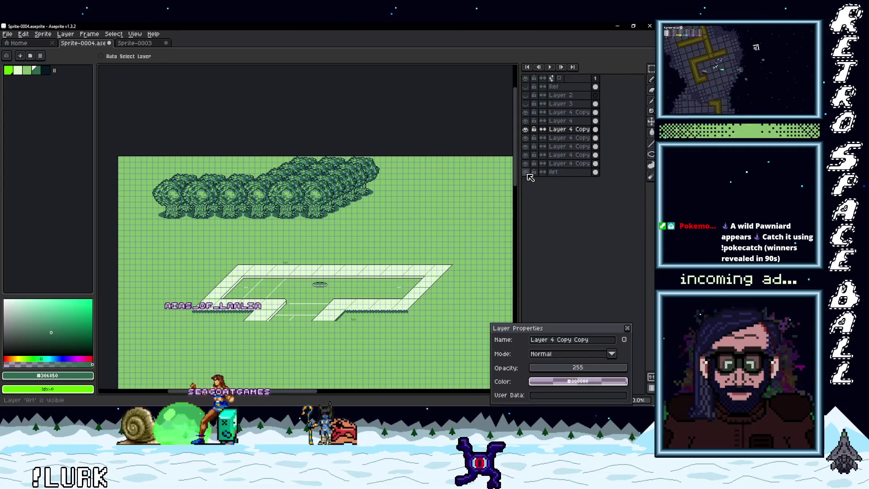
{"action": "mouse_move", "coordinate": [360, 234]}
{"action": "left_mouse_down"}
{"action": "mouse_move", "coordinate": [407, 185]}
{"action": "mouse_move", "coordinate": [392, 208]}
{"action": "left_mouse_up"}
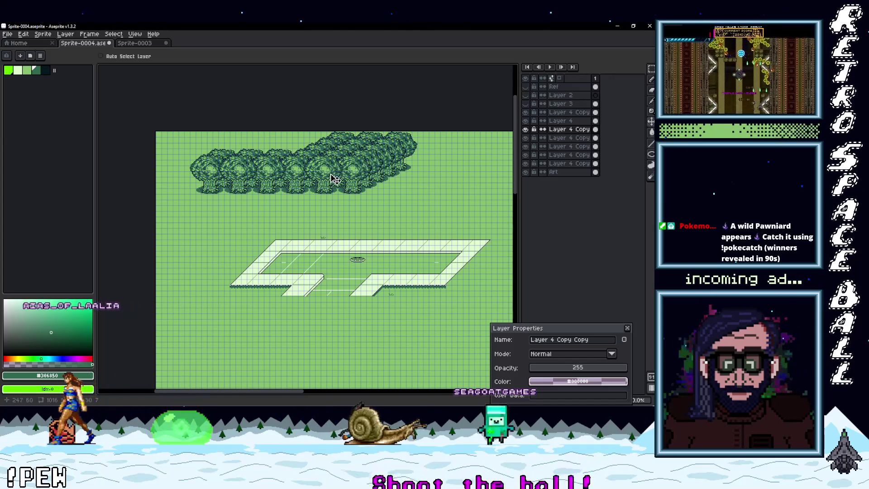
{"action": "key", "text": "alt+Tab"}
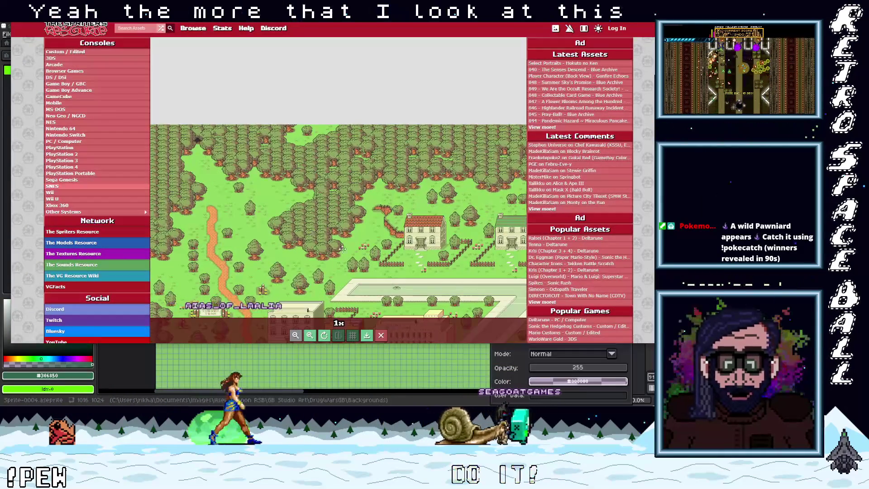
{"action": "mouse_move", "coordinate": [312, 239]}
{"action": "left_mouse_down"}
{"action": "mouse_move", "coordinate": [305, 157]}
{"action": "mouse_move", "coordinate": [406, 193]}
{"action": "left_mouse_up"}
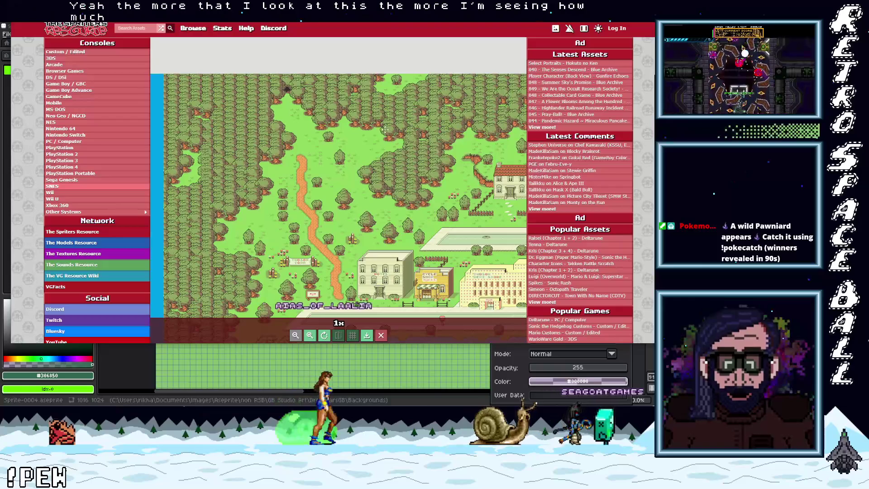
{"action": "left_click_drag", "start_coordinate": [234, 285], "coordinate": [224, 166]}
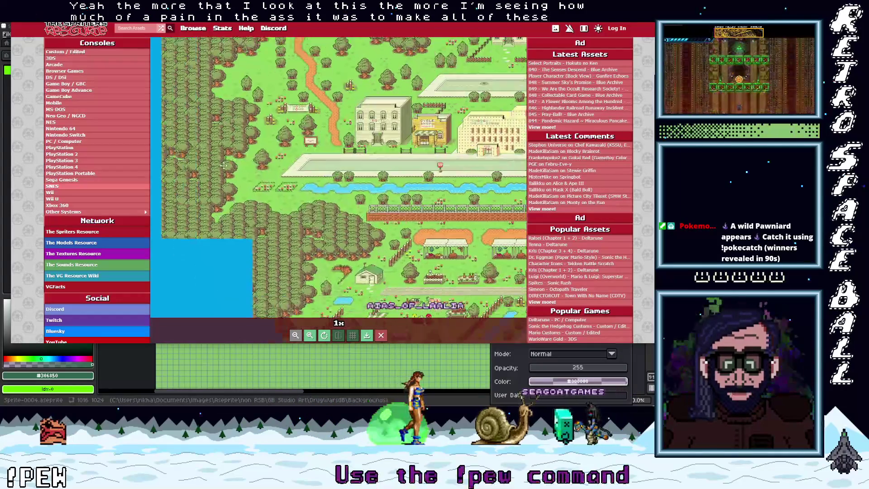
{"action": "mouse_move", "coordinate": [331, 210]}
{"action": "left_mouse_down"}
{"action": "mouse_move", "coordinate": [370, 222]}
{"action": "mouse_move", "coordinate": [372, 233]}
{"action": "mouse_move", "coordinate": [320, 209]}
{"action": "mouse_move", "coordinate": [456, 111]}
{"action": "mouse_move", "coordinate": [315, 234]}
{"action": "left_mouse_up"}
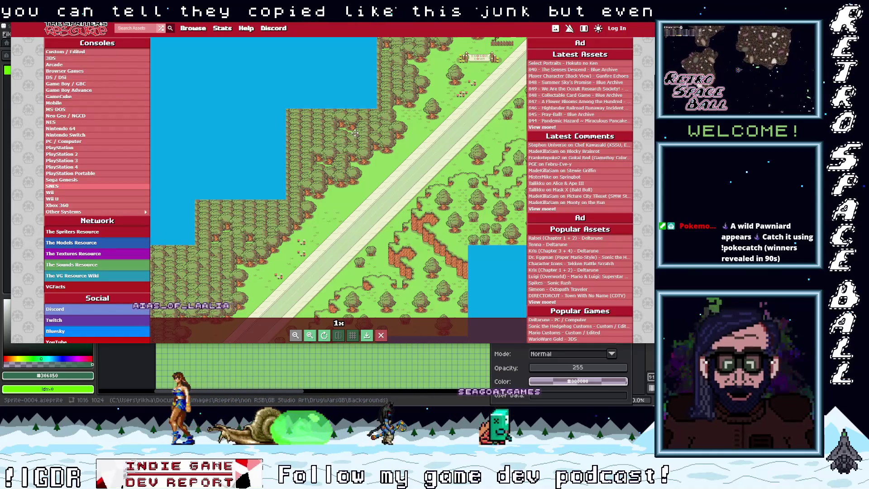
{"action": "left_click_drag", "start_coordinate": [324, 138], "coordinate": [289, 187]}
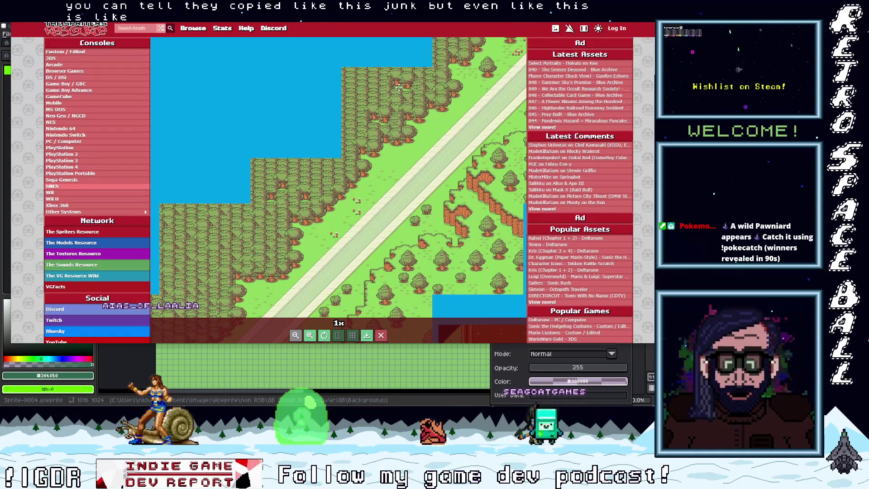
{"action": "left_click_drag", "start_coordinate": [297, 187], "coordinate": [391, 97]}
{"action": "left_click_drag", "start_coordinate": [373, 146], "coordinate": [289, 113]}
{"action": "mouse_move", "coordinate": [407, 145]}
{"action": "left_mouse_down"}
{"action": "mouse_move", "coordinate": [325, 122]}
{"action": "mouse_move", "coordinate": [344, 126]}
{"action": "mouse_move", "coordinate": [354, 119]}
{"action": "mouse_move", "coordinate": [339, 151]}
{"action": "mouse_move", "coordinate": [375, 150]}
{"action": "left_mouse_up"}
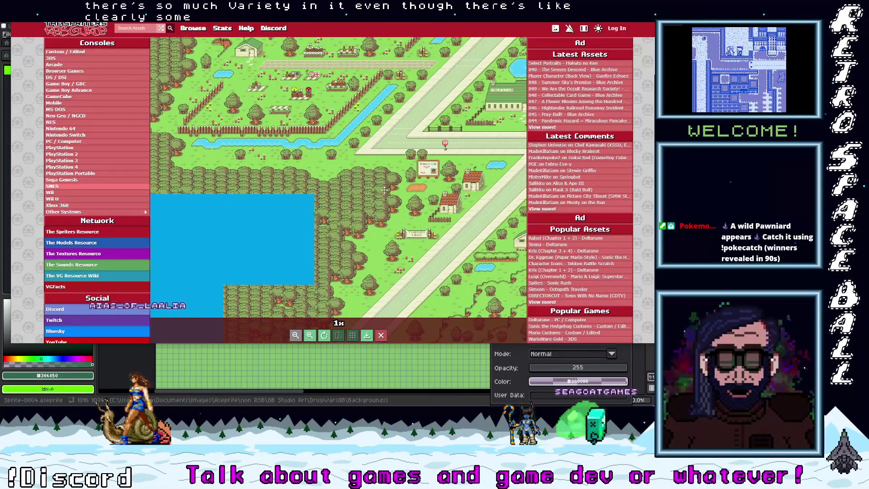
{"action": "scroll", "coordinate": [383, 218], "scroll_direction": "up", "scroll_amount": 3}
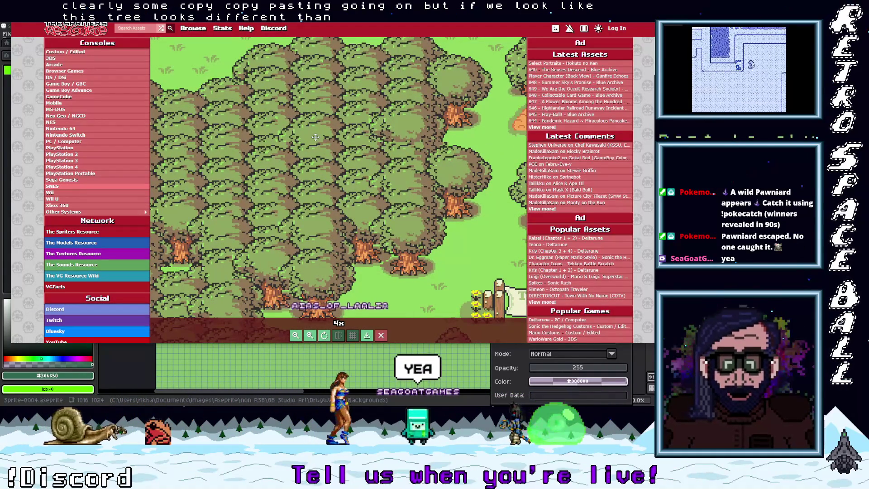
{"action": "left_click_drag", "start_coordinate": [401, 182], "coordinate": [452, 185]}
{"action": "left_click_drag", "start_coordinate": [267, 195], "coordinate": [302, 196]}
{"action": "left_click_drag", "start_coordinate": [336, 166], "coordinate": [425, 177]}
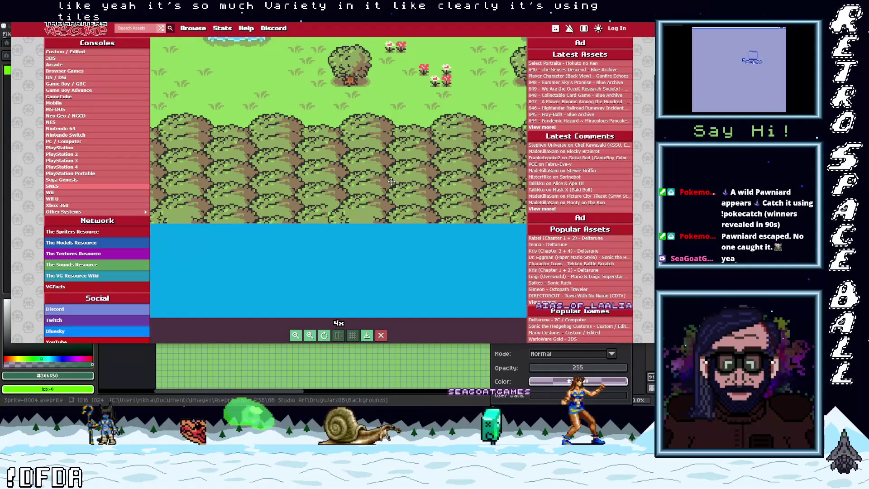
{"action": "left_click_drag", "start_coordinate": [282, 188], "coordinate": [323, 192]}
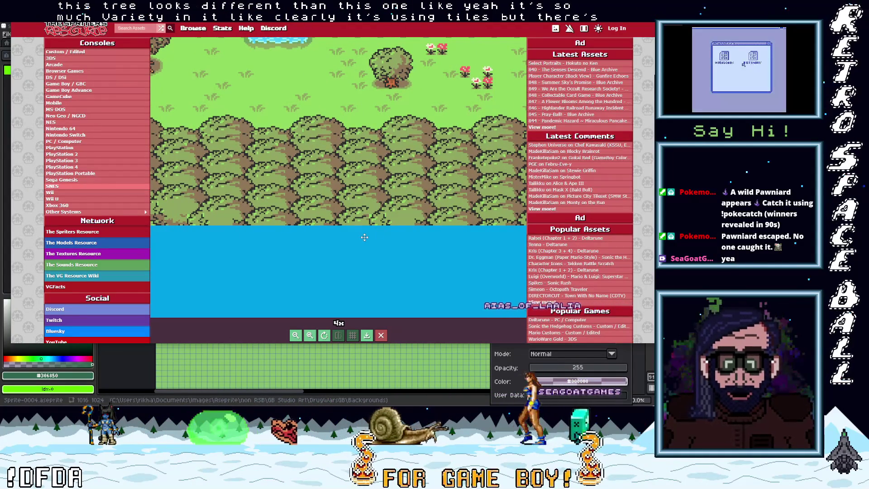
{"action": "left_click_drag", "start_coordinate": [357, 236], "coordinate": [471, 217]}
{"action": "left_click_drag", "start_coordinate": [277, 196], "coordinate": [294, 217]}
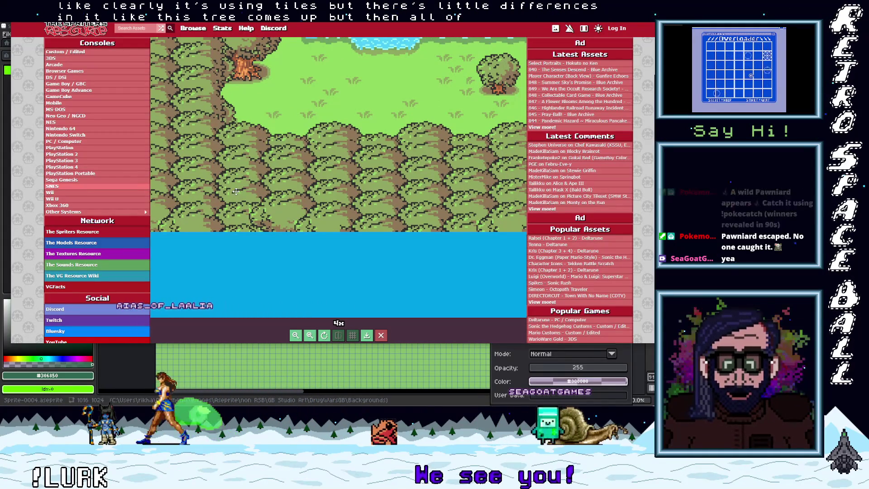
{"action": "left_click_drag", "start_coordinate": [235, 191], "coordinate": [298, 212]}
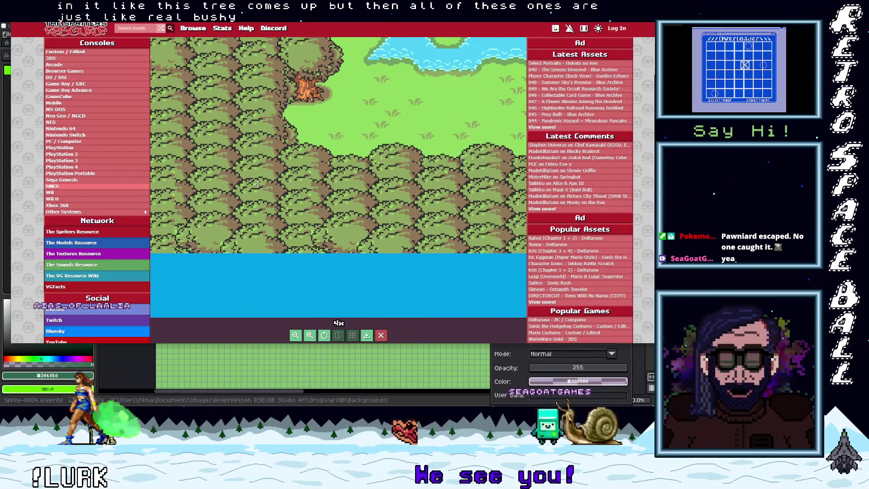
{"action": "left_click_drag", "start_coordinate": [257, 183], "coordinate": [268, 242]}
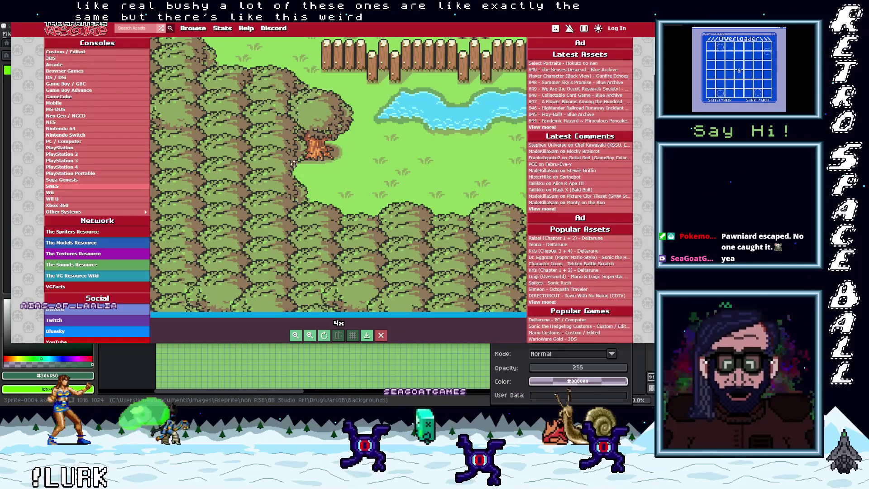
{"action": "left_click_drag", "start_coordinate": [287, 211], "coordinate": [293, 213]}
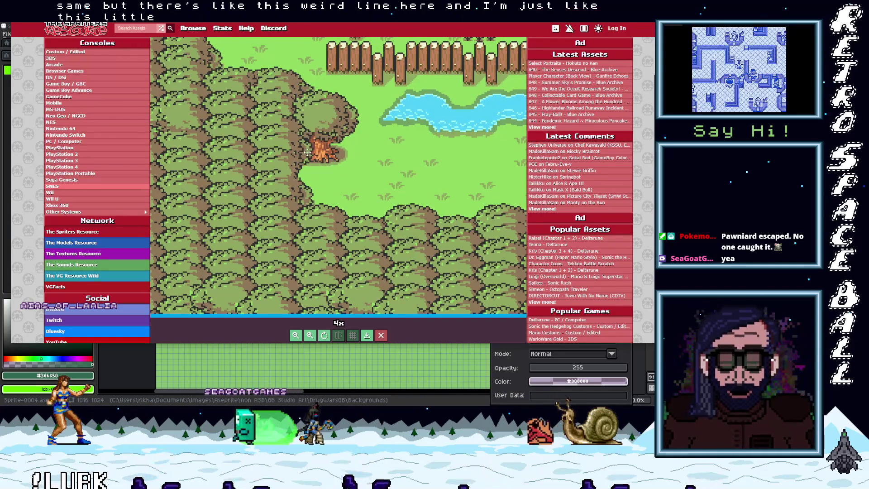
{"action": "left_click_drag", "start_coordinate": [193, 159], "coordinate": [271, 247]}
{"action": "scroll", "coordinate": [274, 242], "scroll_direction": "up", "scroll_amount": 2}
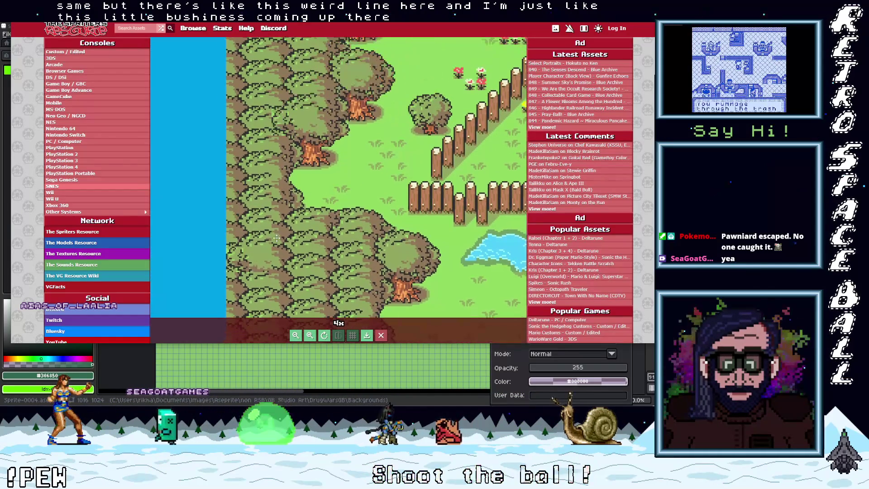
{"action": "scroll", "coordinate": [296, 185], "scroll_direction": "up", "scroll_amount": 5}
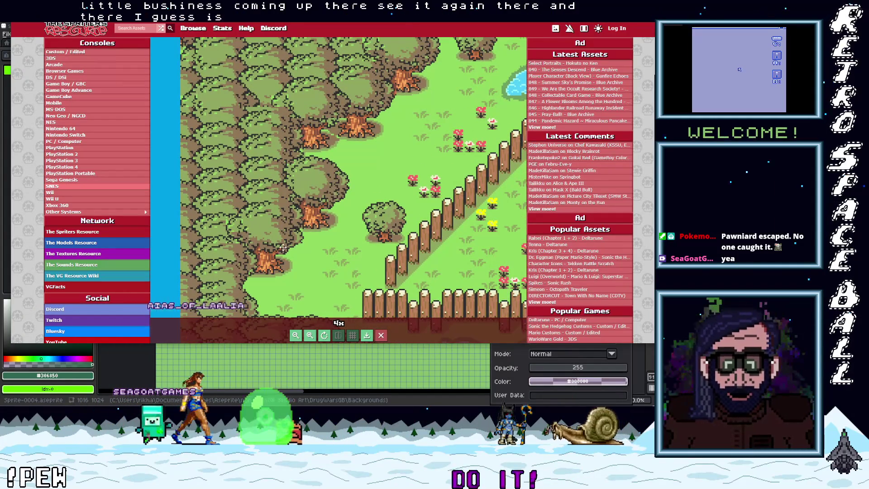
{"action": "scroll", "coordinate": [332, 198], "scroll_direction": "down", "scroll_amount": 3}
{"action": "left_click_drag", "start_coordinate": [308, 172], "coordinate": [303, 195]}
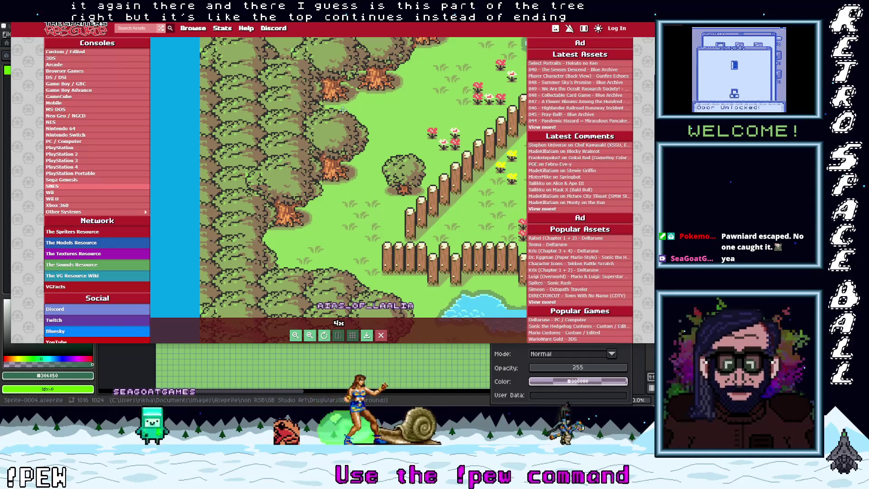
{"action": "left_click_drag", "start_coordinate": [258, 110], "coordinate": [258, 190]}
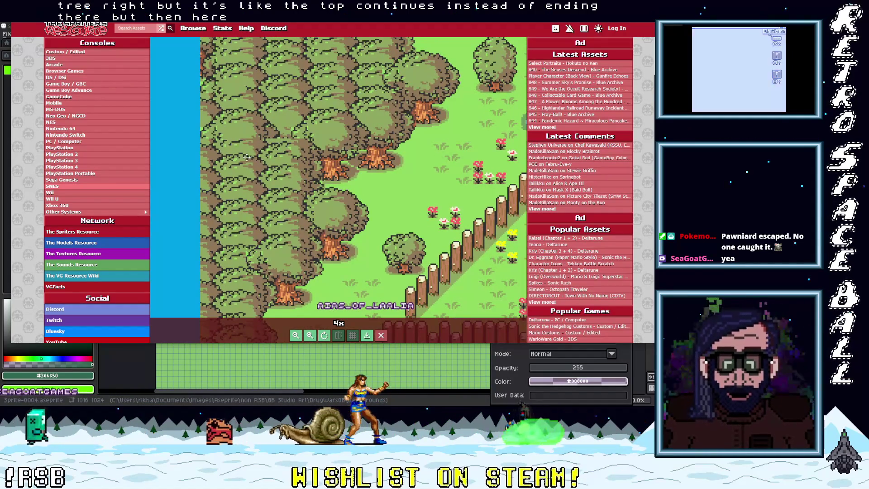
{"action": "mouse_move", "coordinate": [258, 119]}
{"action": "left_mouse_down"}
{"action": "mouse_move", "coordinate": [273, 227]}
{"action": "mouse_move", "coordinate": [316, 212]}
{"action": "mouse_move", "coordinate": [237, 191]}
{"action": "left_mouse_up"}
{"action": "scroll", "coordinate": [316, 212], "scroll_direction": "down", "scroll_amount": 1}
{"action": "scroll", "coordinate": [236, 191], "scroll_direction": "up", "scroll_amount": 3}
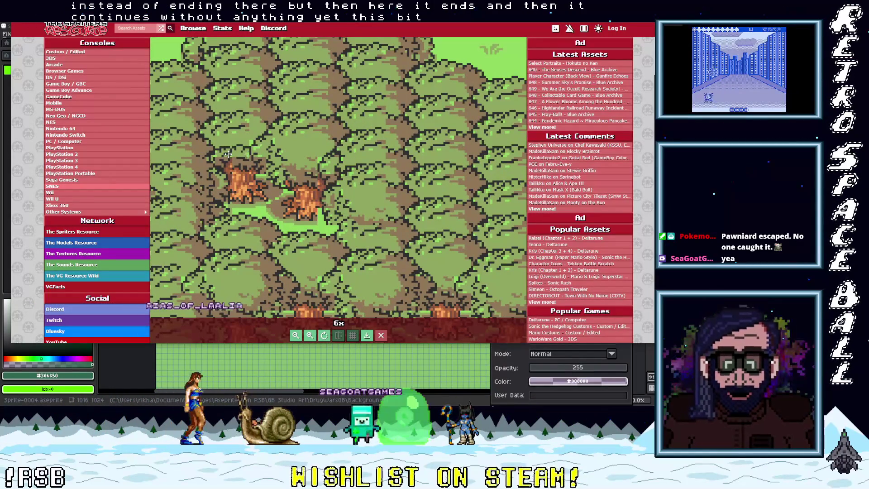
{"action": "scroll", "coordinate": [251, 166], "scroll_direction": "down", "scroll_amount": 2}
{"action": "scroll", "coordinate": [241, 158], "scroll_direction": "down", "scroll_amount": 2}
{"action": "scroll", "coordinate": [244, 163], "scroll_direction": "up", "scroll_amount": 1}
{"action": "mouse_move", "coordinate": [247, 167]}
{"action": "left_mouse_down"}
{"action": "mouse_move", "coordinate": [284, 231]}
{"action": "mouse_move", "coordinate": [291, 181]}
{"action": "mouse_move", "coordinate": [281, 159]}
{"action": "left_mouse_up"}
{"action": "scroll", "coordinate": [291, 181], "scroll_direction": "up", "scroll_amount": 1}
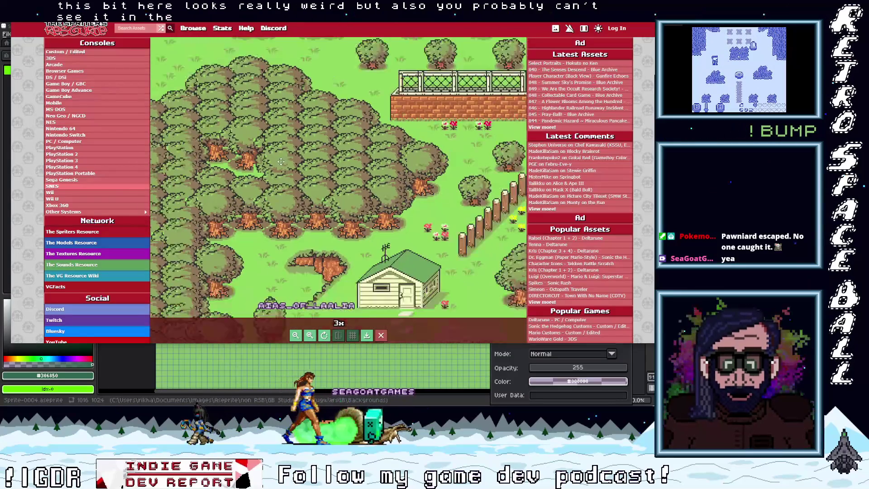
{"action": "scroll", "coordinate": [245, 120], "scroll_direction": "down", "scroll_amount": 1}
{"action": "left_click_drag", "start_coordinate": [292, 128], "coordinate": [296, 154]}
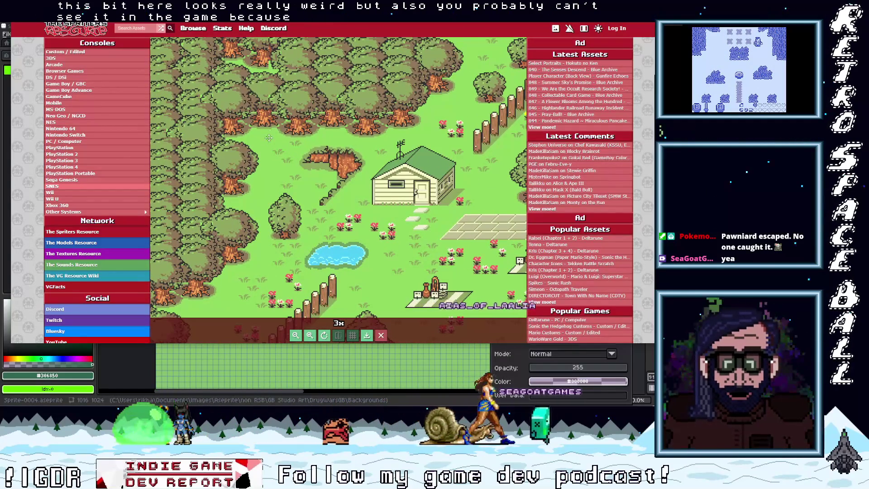
{"action": "mouse_move", "coordinate": [277, 140]}
{"action": "left_mouse_down"}
{"action": "mouse_move", "coordinate": [262, 187]}
{"action": "mouse_move", "coordinate": [296, 130]}
{"action": "left_mouse_up"}
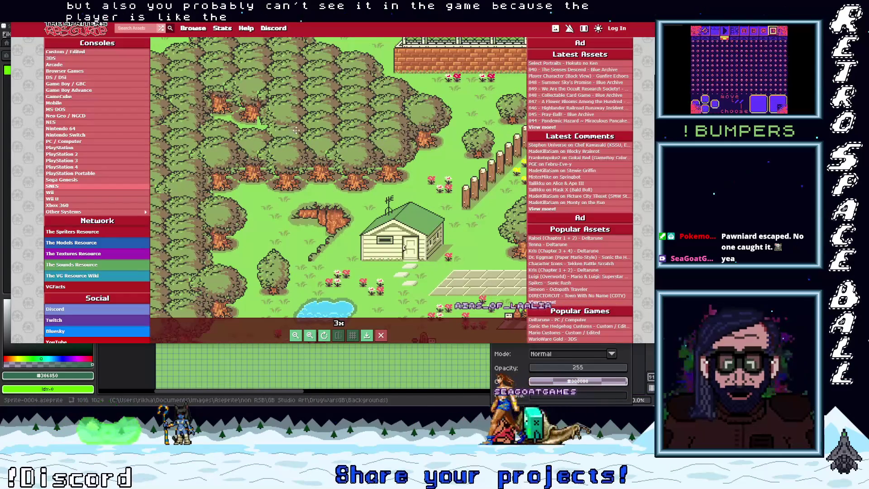
{"action": "mouse_move", "coordinate": [329, 159]}
{"action": "left_mouse_down"}
{"action": "mouse_move", "coordinate": [273, 186]}
{"action": "mouse_move", "coordinate": [373, 318]}
{"action": "left_mouse_up"}
{"action": "mouse_move", "coordinate": [293, 273]}
{"action": "left_mouse_down"}
{"action": "mouse_move", "coordinate": [309, 212]}
{"action": "mouse_move", "coordinate": [330, 195]}
{"action": "left_mouse_up"}
{"action": "scroll", "coordinate": [309, 212], "scroll_direction": "up", "scroll_amount": 1}
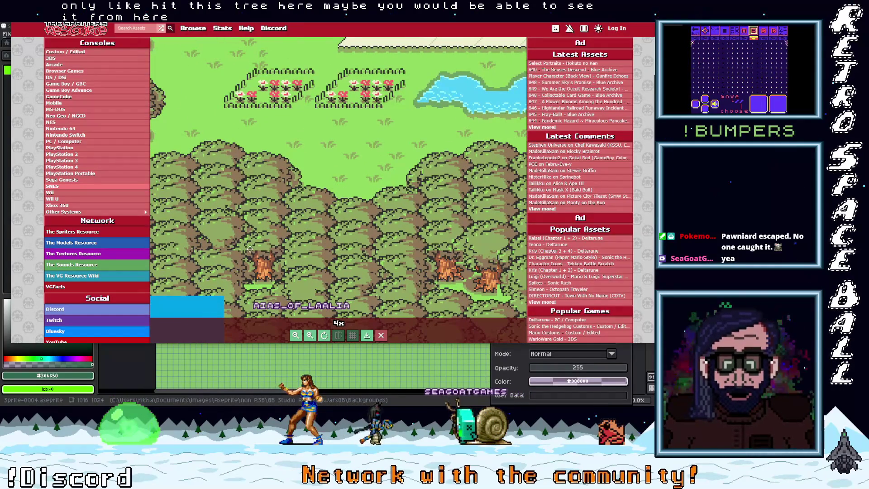
{"action": "scroll", "coordinate": [317, 249], "scroll_direction": "down", "scroll_amount": 2}
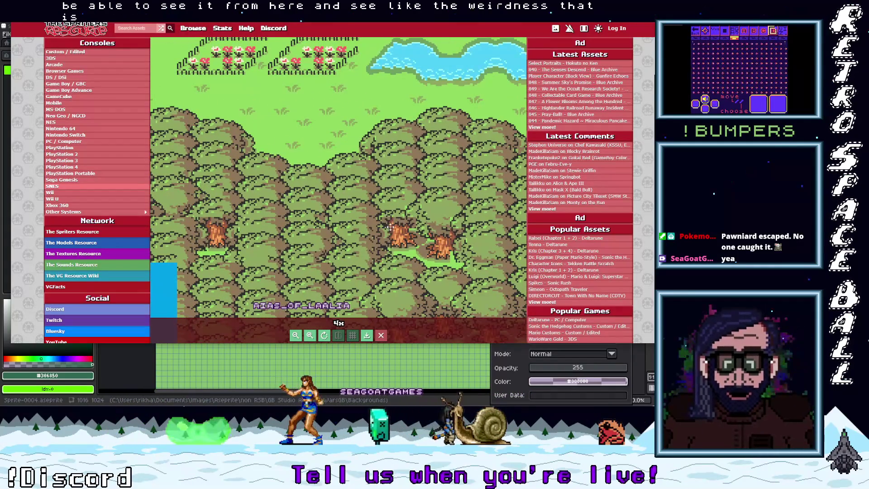
{"action": "scroll", "coordinate": [400, 237], "scroll_direction": "down", "scroll_amount": 1}
{"action": "scroll", "coordinate": [400, 237], "scroll_direction": "up", "scroll_amount": 2}
{"action": "mouse_move", "coordinate": [400, 237]}
{"action": "left_mouse_down"}
{"action": "mouse_move", "coordinate": [351, 243]}
{"action": "mouse_move", "coordinate": [381, 281]}
{"action": "mouse_move", "coordinate": [370, 254]}
{"action": "left_mouse_up"}
{"action": "scroll", "coordinate": [352, 233], "scroll_direction": "up", "scroll_amount": 1}
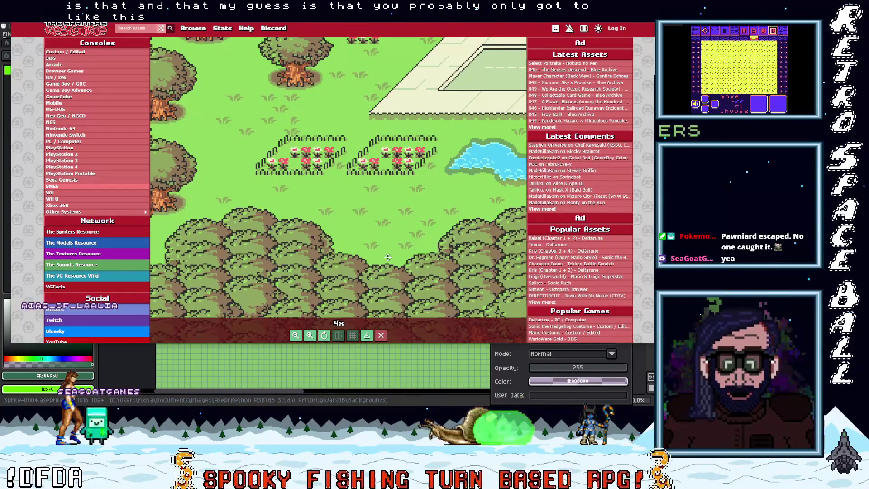
{"action": "mouse_move", "coordinate": [387, 246]}
{"action": "left_mouse_down"}
{"action": "mouse_move", "coordinate": [335, 182]}
{"action": "mouse_move", "coordinate": [347, 237]}
{"action": "mouse_move", "coordinate": [346, 185]}
{"action": "left_mouse_up"}
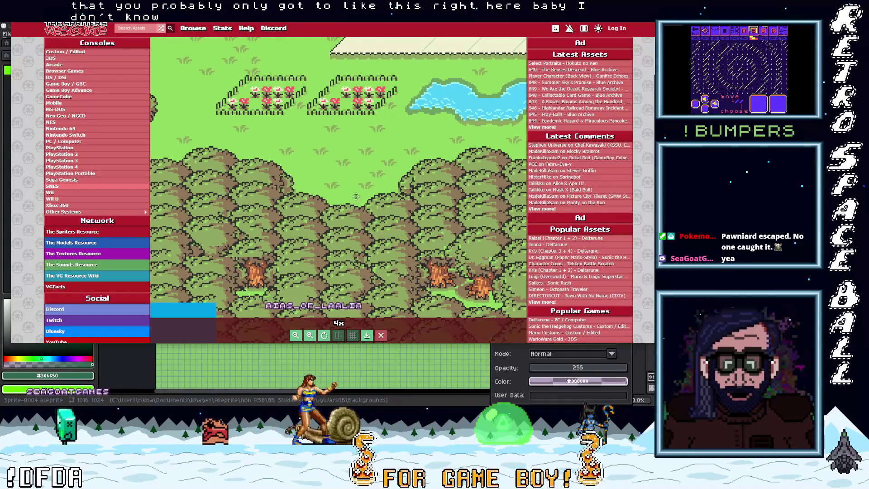
{"action": "scroll", "coordinate": [317, 230], "scroll_direction": "down", "scroll_amount": 3}
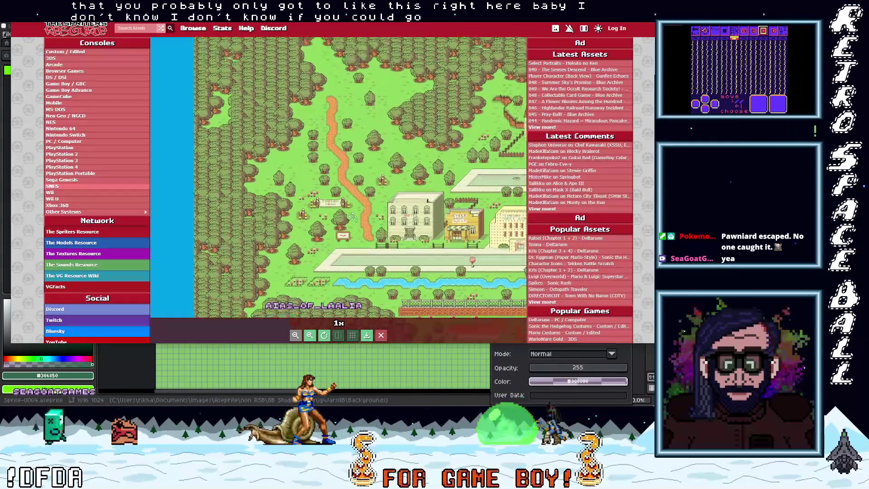
{"action": "mouse_move", "coordinate": [317, 270]}
{"action": "left_mouse_down"}
{"action": "mouse_move", "coordinate": [318, 229]}
{"action": "mouse_move", "coordinate": [247, 223]}
{"action": "left_mouse_up"}
{"action": "mouse_move", "coordinate": [343, 241]}
{"action": "left_mouse_down"}
{"action": "mouse_move", "coordinate": [368, 219]}
{"action": "mouse_move", "coordinate": [334, 199]}
{"action": "left_mouse_up"}
{"action": "left_click_drag", "start_coordinate": [317, 254], "coordinate": [345, 175]}
{"action": "left_click_drag", "start_coordinate": [435, 200], "coordinate": [277, 175]}
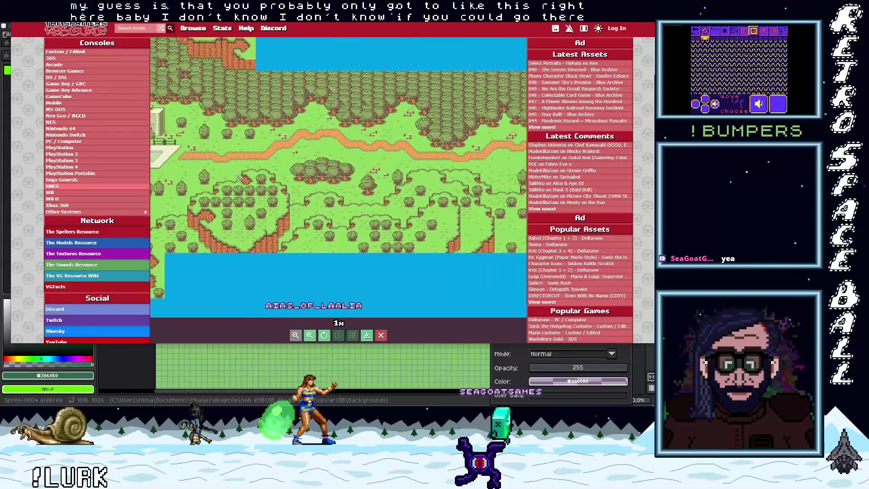
{"action": "left_click_drag", "start_coordinate": [347, 224], "coordinate": [362, 260]}
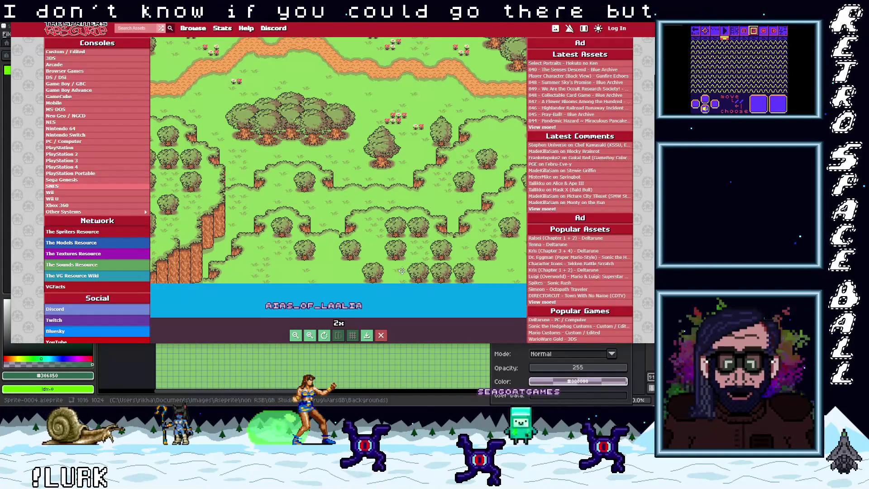
{"action": "scroll", "coordinate": [422, 268], "scroll_direction": "up", "scroll_amount": 1}
{"action": "left_click_drag", "start_coordinate": [422, 268], "coordinate": [470, 275]}
{"action": "scroll", "coordinate": [352, 266], "scroll_direction": "up", "scroll_amount": 3}
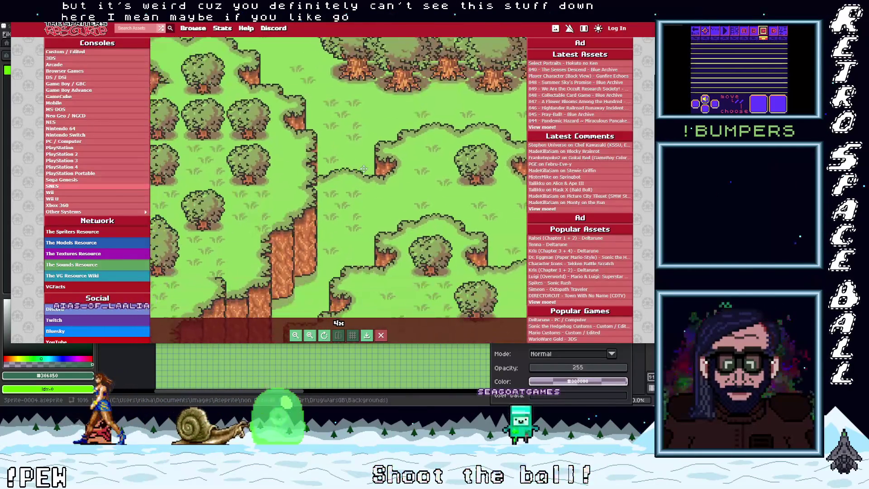
{"action": "left_click_drag", "start_coordinate": [347, 168], "coordinate": [356, 144]}
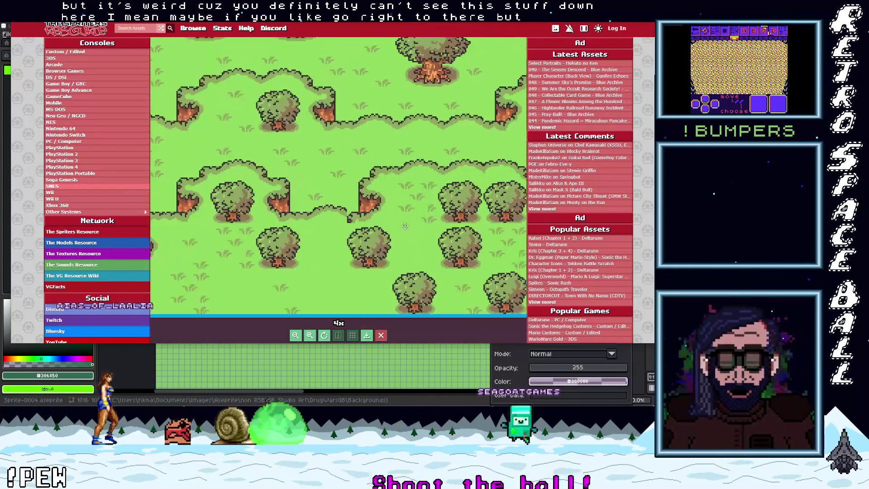
{"action": "left_click_drag", "start_coordinate": [405, 226], "coordinate": [323, 233]}
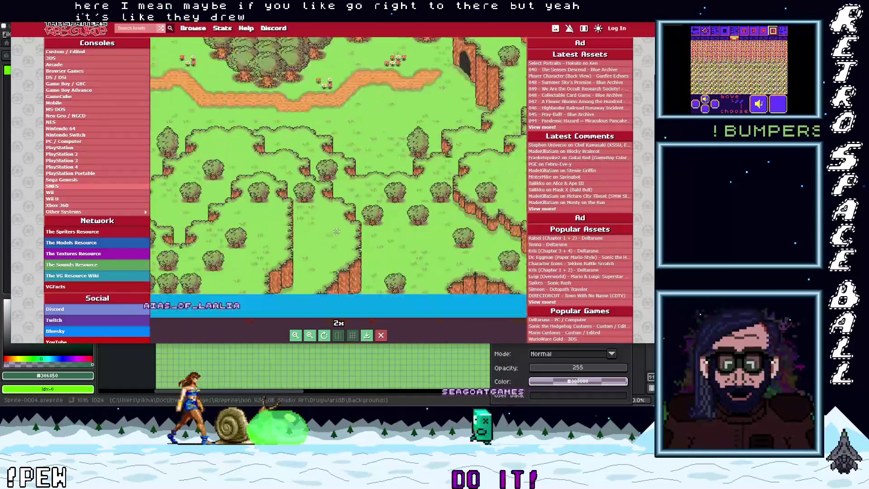
Zoom the forest map to 2x, then move the browser aside to get back to Aseprite.
{"action": "scroll", "coordinate": [392, 226], "scroll_direction": "up", "scroll_amount": 1}
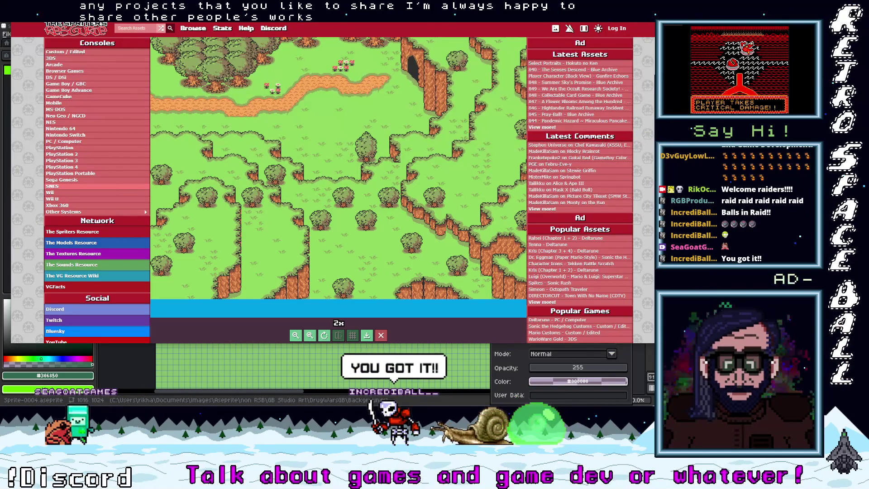
{"action": "left_click_drag", "start_coordinate": [302, 23], "coordinate": [375, 20]}
{"action": "left_click", "coordinate": [398, 235]}
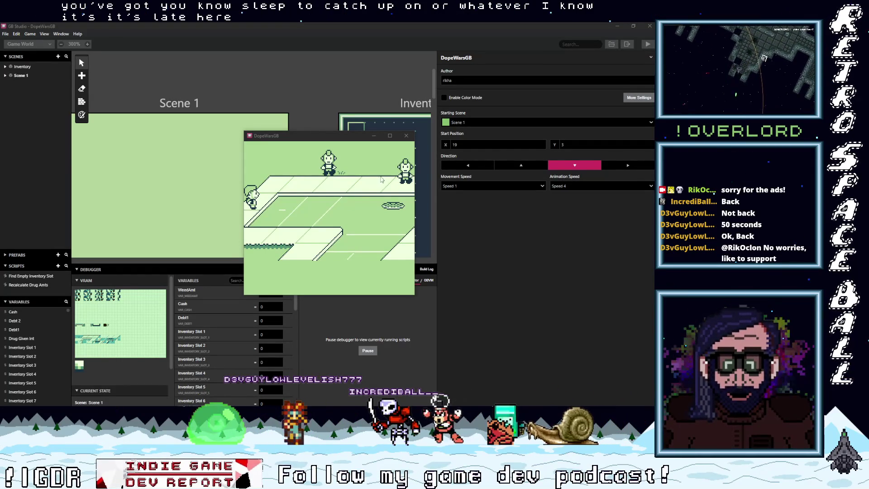
Walk left to the NPC, talk to them and accept the 5 weed being fronted.
{"action": "left_click", "coordinate": [346, 228]}
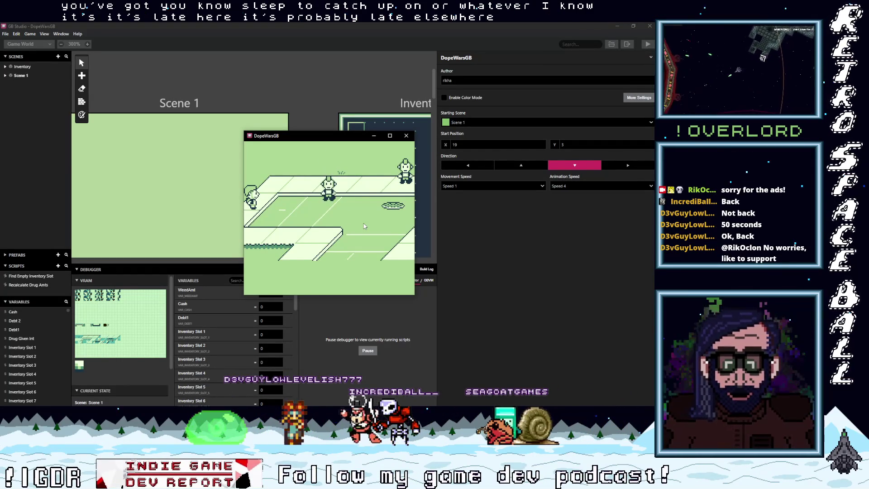
{"action": "key", "text": "Left"}
{"action": "key", "text": "Left"}
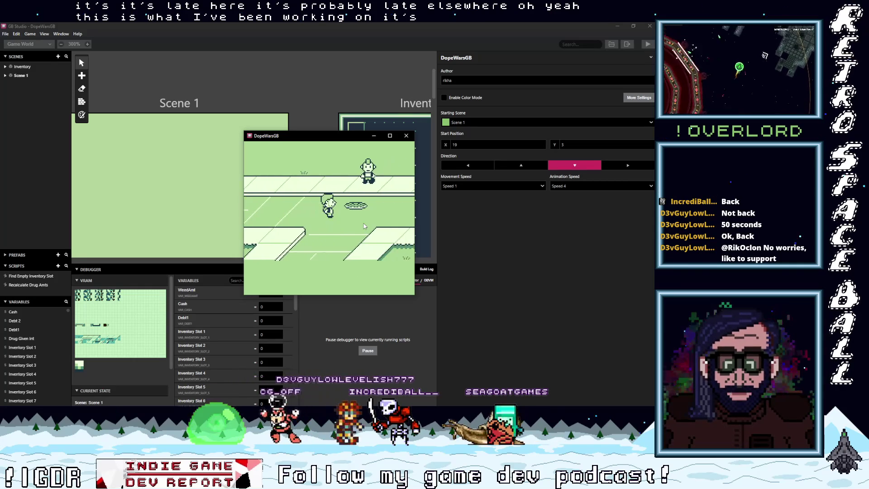
{"action": "key", "text": "Left"}
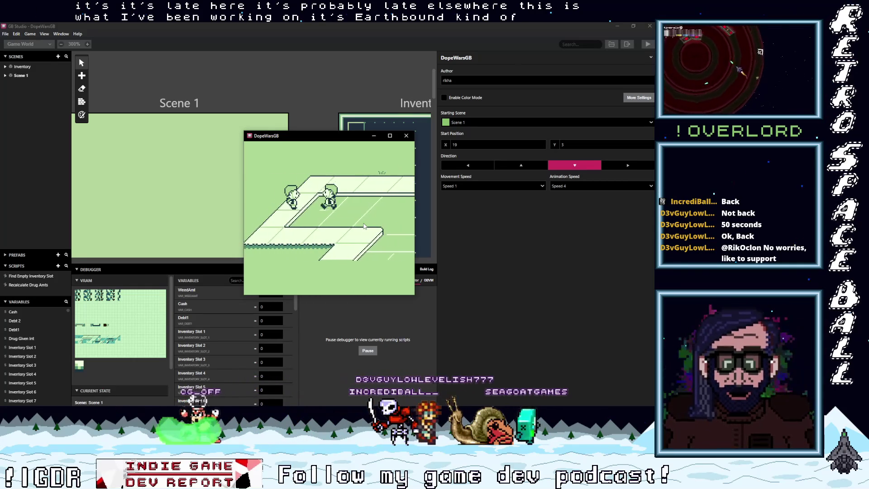
{"action": "key", "text": "z"}
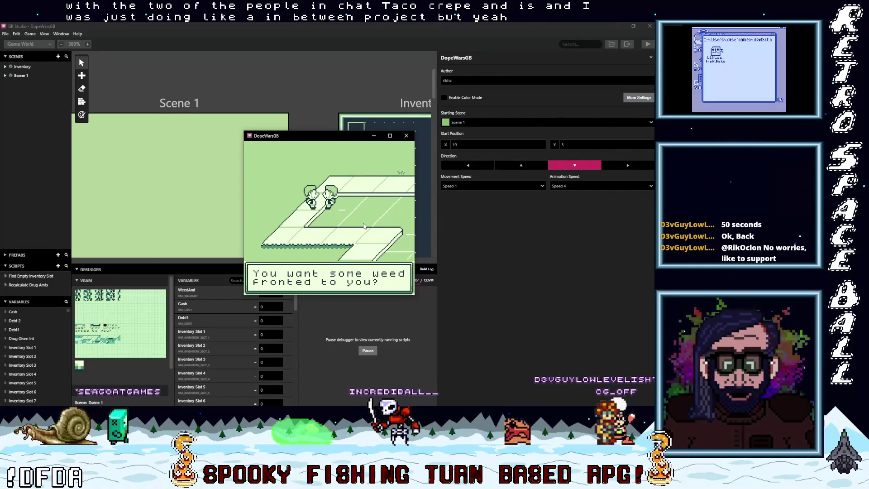
{"action": "key", "text": "z"}
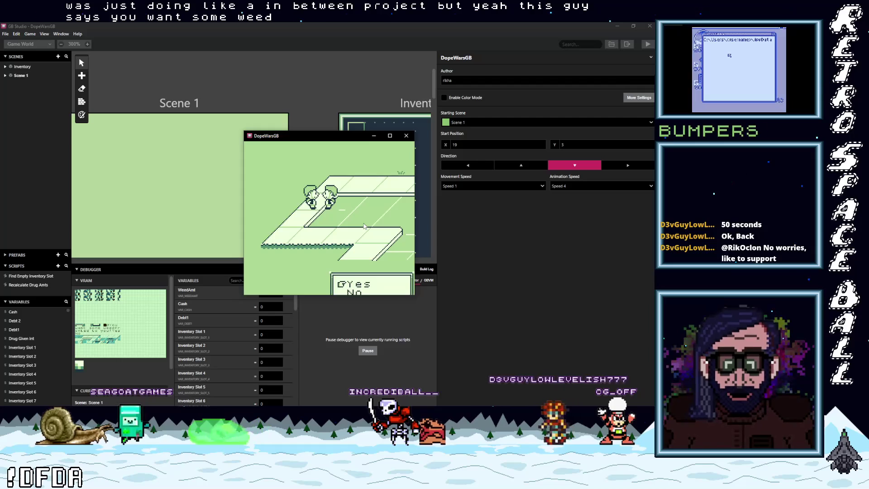
{"action": "key", "text": "z"}
{"action": "key", "text": "z"}
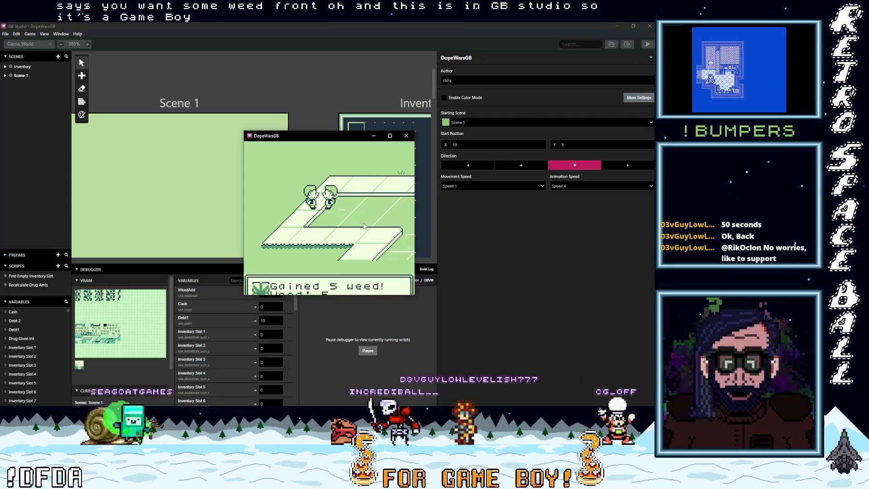
{"action": "key", "text": "z"}
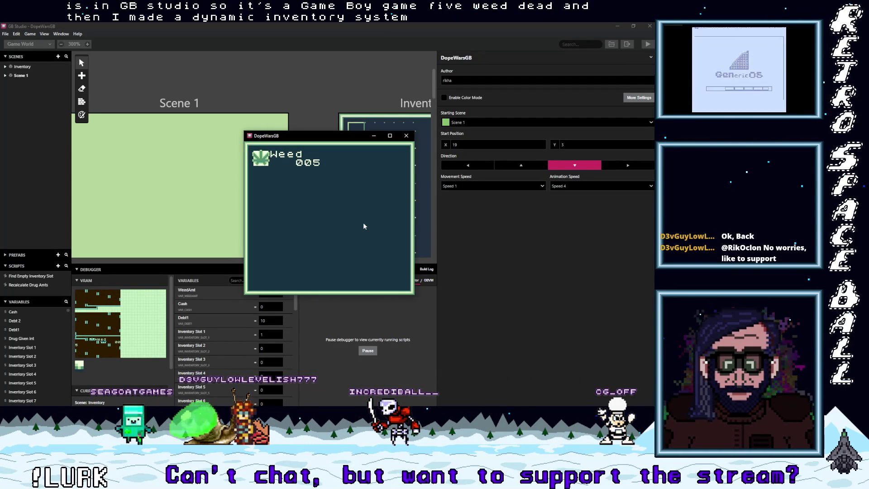
Accept 5 fronted MDMA from the second NPC, check the inventory, then walk toward the buyer.
{"action": "key", "text": "z"}
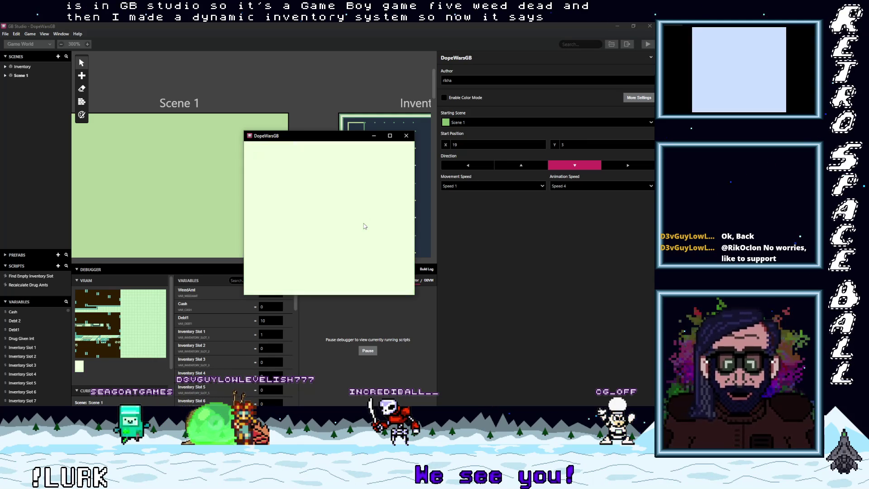
{"action": "key", "text": "Right"}
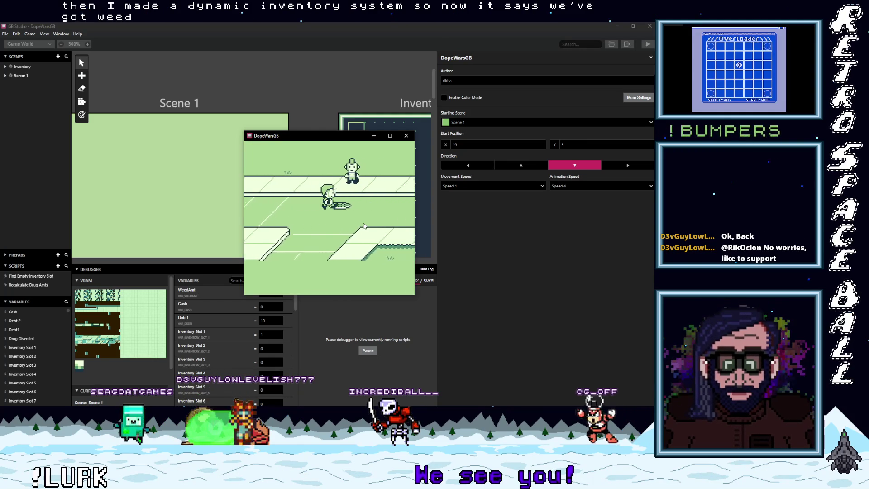
{"action": "key", "text": "z"}
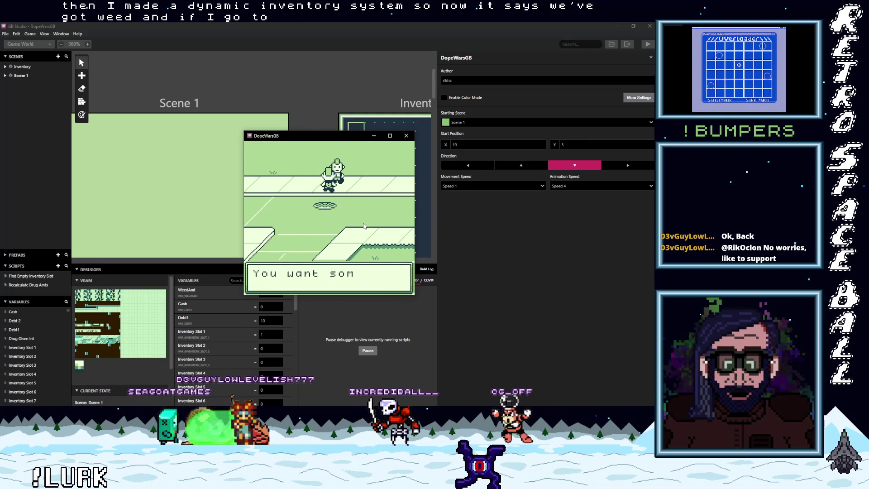
{"action": "key", "text": "z"}
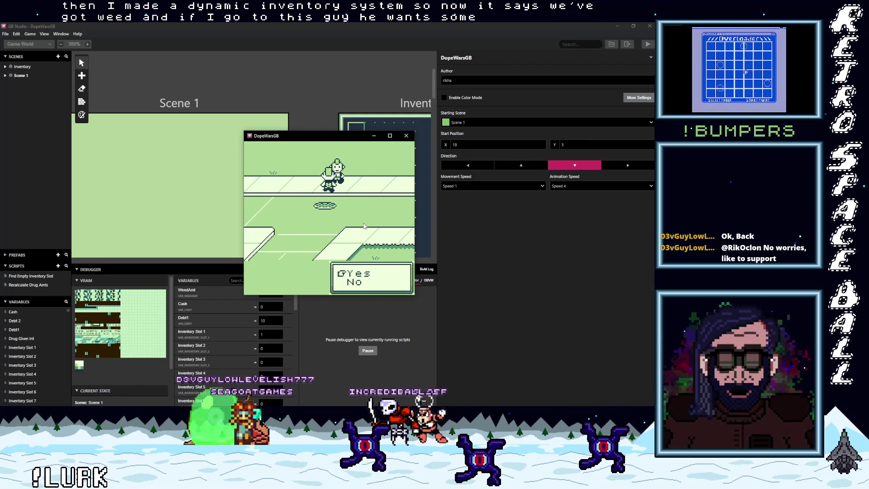
{"action": "key", "text": "z"}
{"action": "key", "text": "z"}
{"action": "key", "text": "z"}
{"action": "key", "text": "Down"}
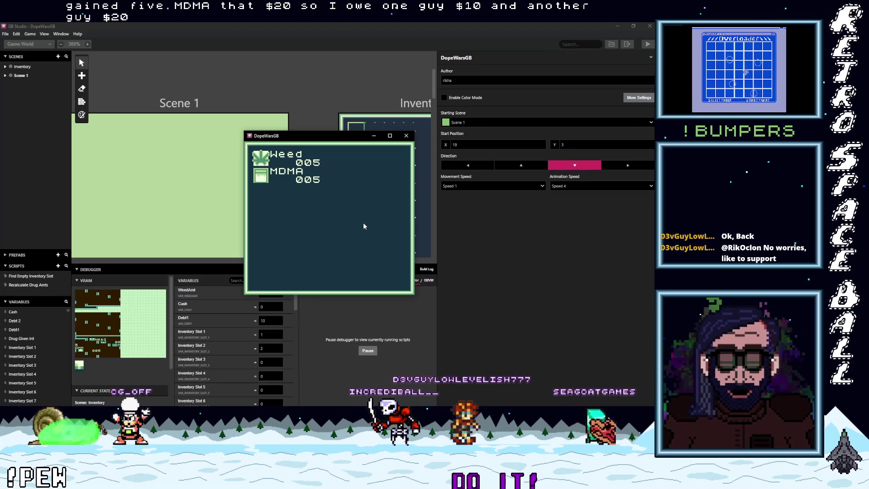
{"action": "key", "text": "x"}
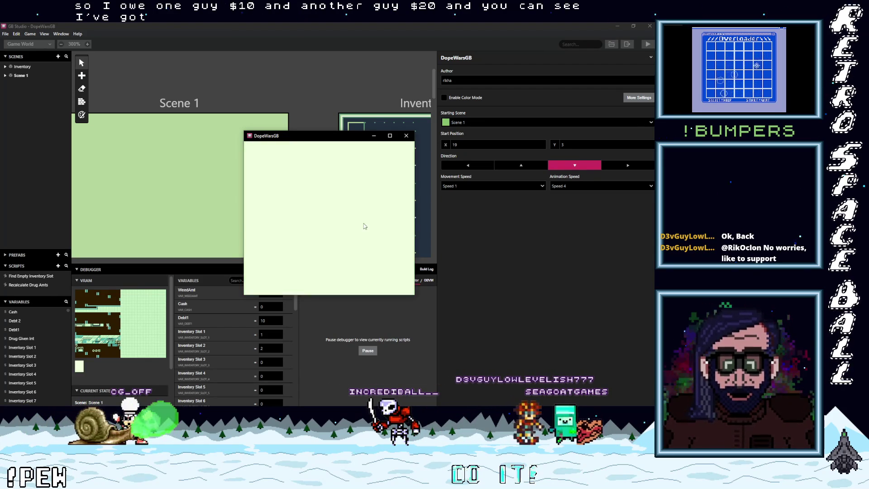
{"action": "key", "text": "Right"}
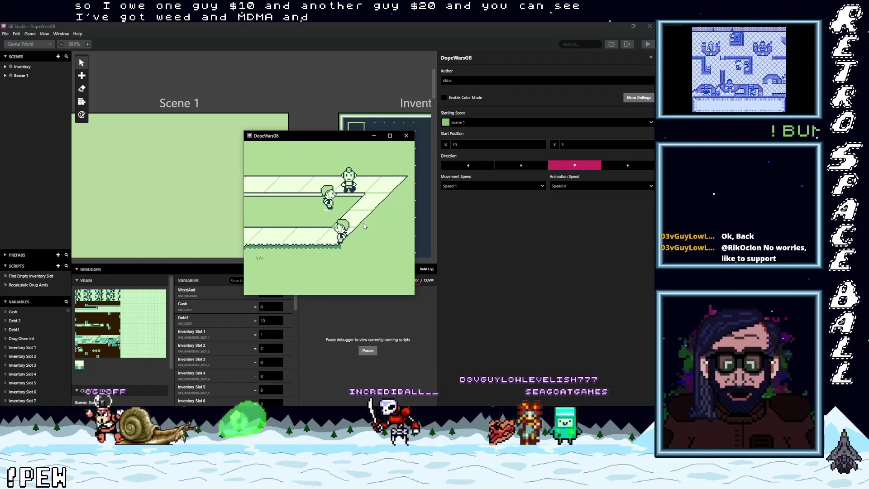
Talk to the buyer and sell them the 5 weed.
{"action": "key", "text": "Up"}
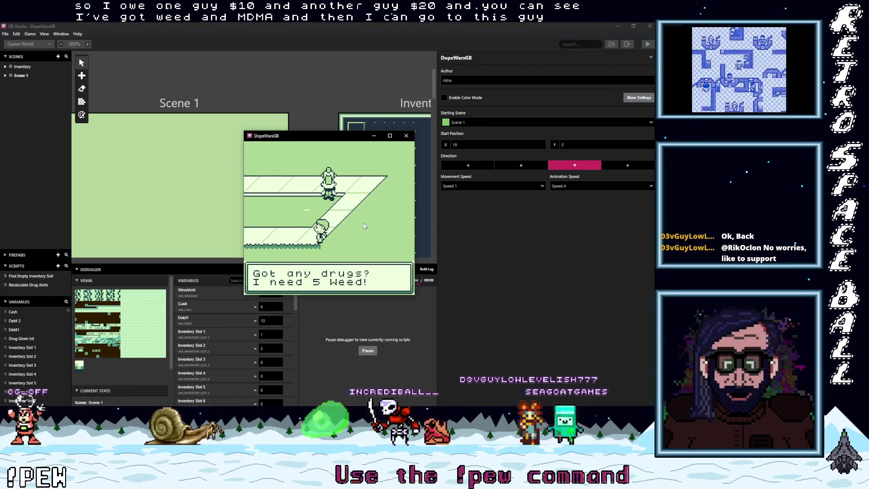
{"action": "key", "text": "z"}
{"action": "key", "text": "z"}
{"action": "key", "text": "z"}
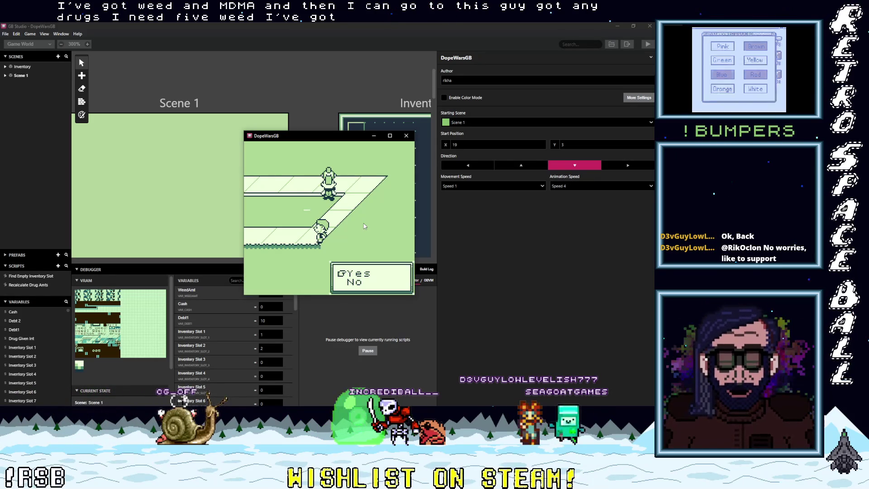
{"action": "key", "text": "z"}
{"action": "key", "text": "z"}
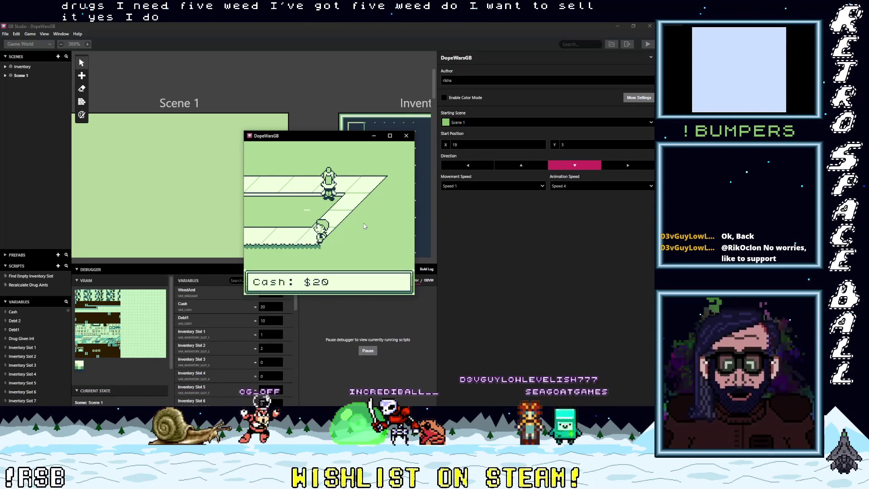
{"action": "key", "text": "z"}
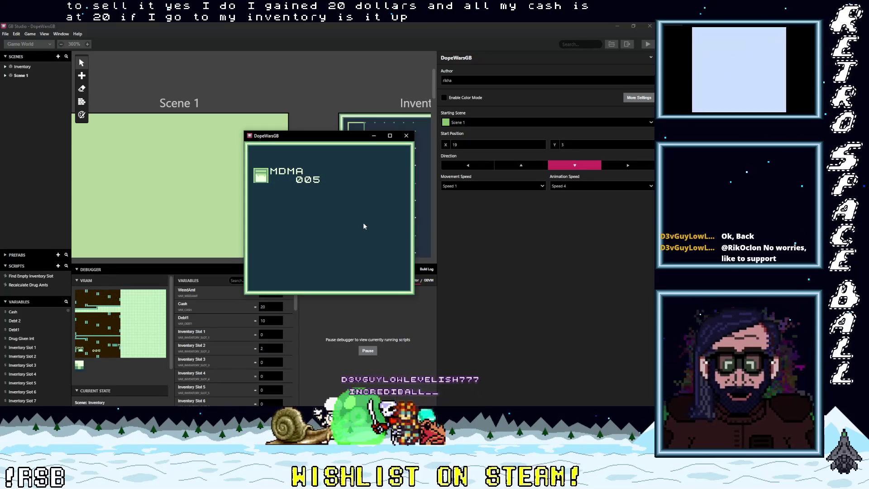
Leave the inventory, talk to the buyer again and sell the 5 MDMA.
{"action": "key", "text": "x"}
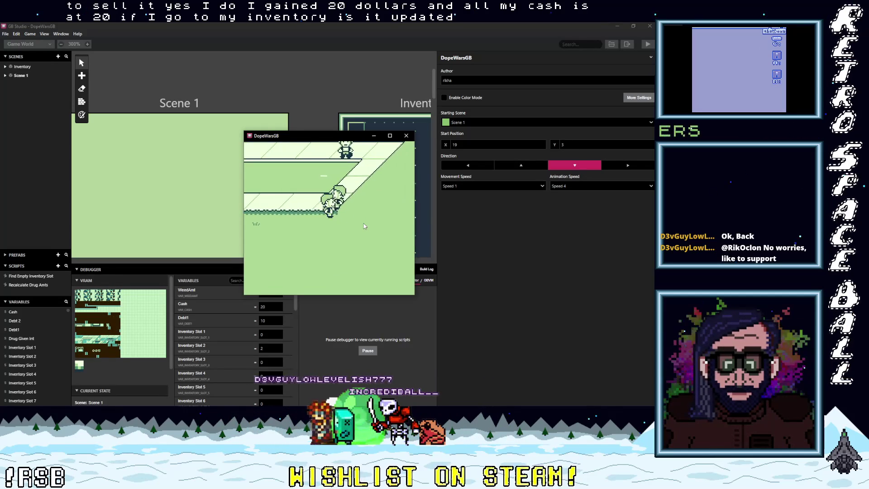
{"action": "key", "text": "z"}
{"action": "key", "text": "z"}
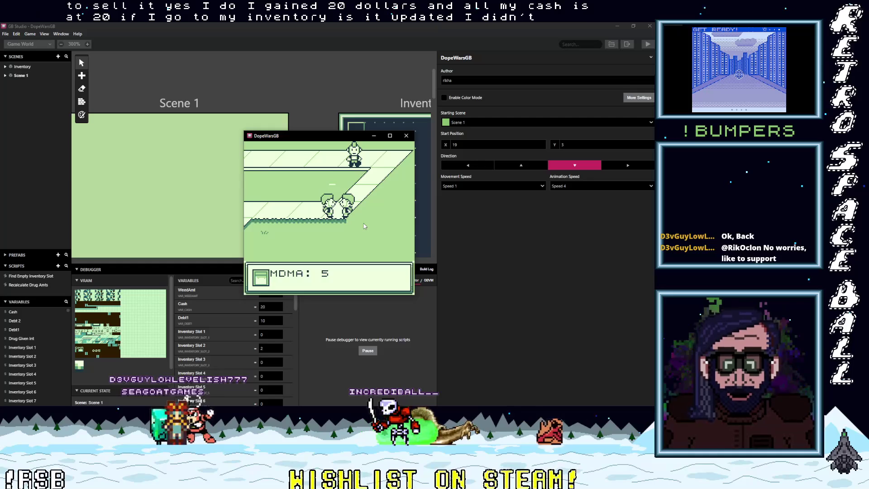
{"action": "key", "text": "z"}
{"action": "key", "text": "z"}
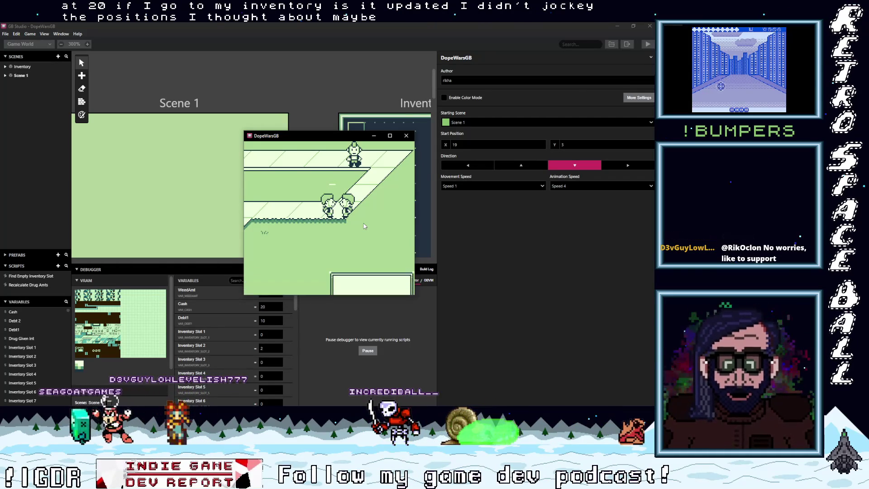
{"action": "key", "text": "z"}
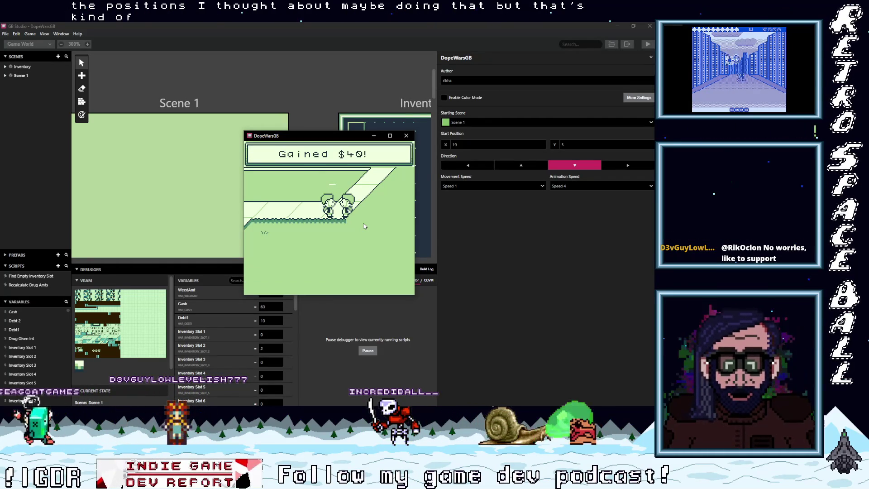
{"action": "key", "text": "z"}
{"action": "key", "text": "z"}
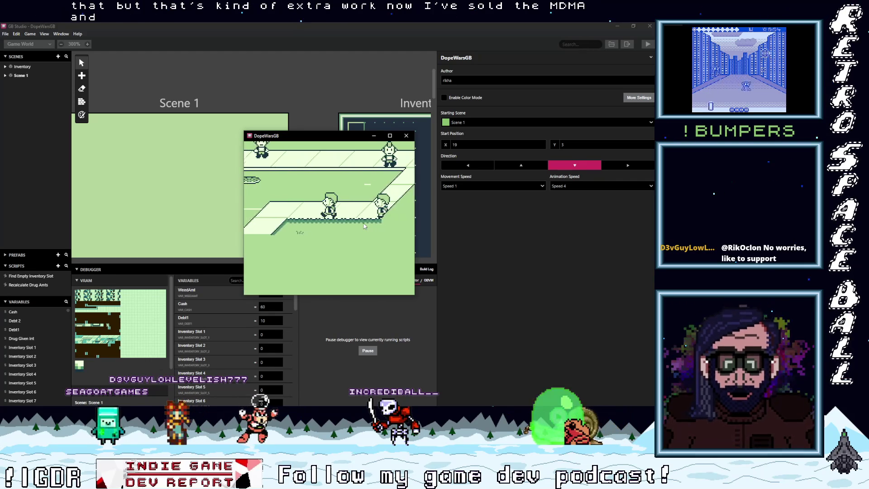
Walk up, answer yes, accept the MDMA offer, and check the inventory screen.
{"action": "key", "text": "Up"}
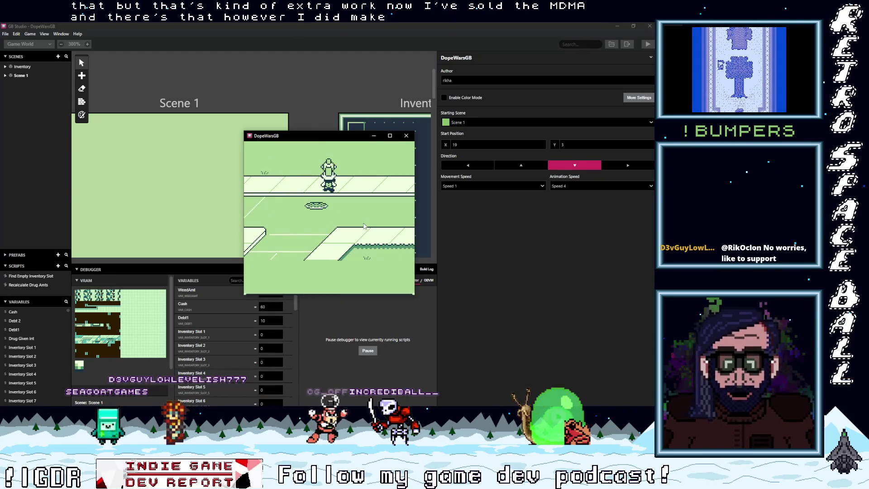
{"action": "key", "text": "z"}
{"action": "key", "text": "z"}
{"action": "key", "text": "z"}
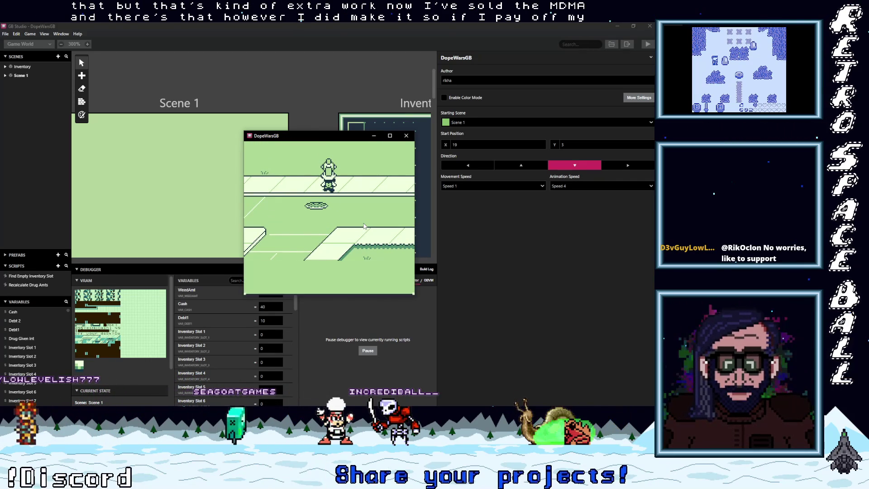
{"action": "key", "text": "z"}
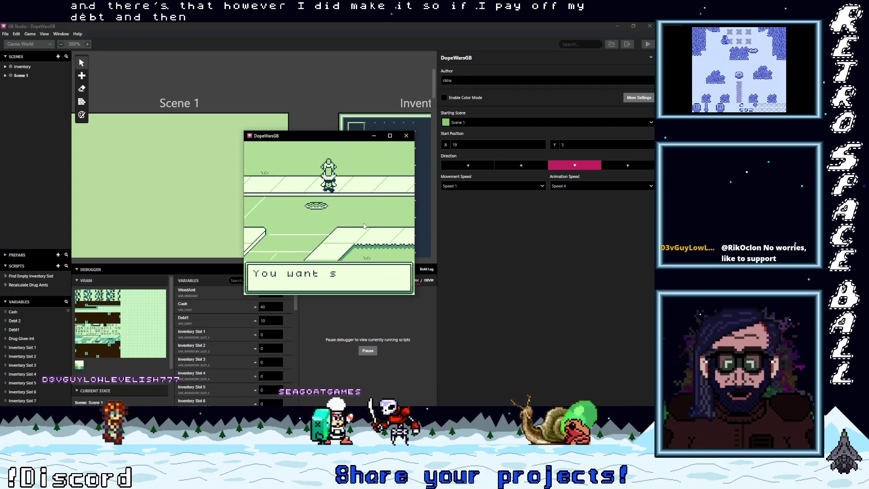
{"action": "key", "text": "z"}
{"action": "key", "text": "z"}
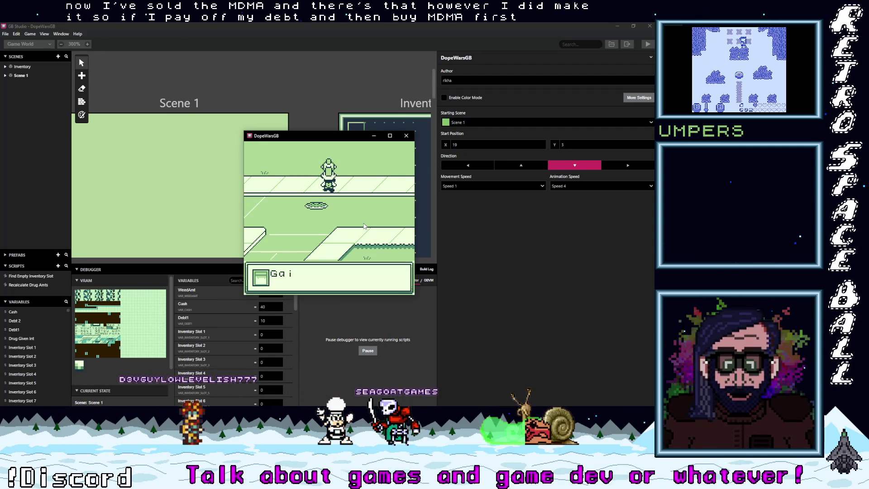
{"action": "key", "text": "z"}
{"action": "key", "text": "z"}
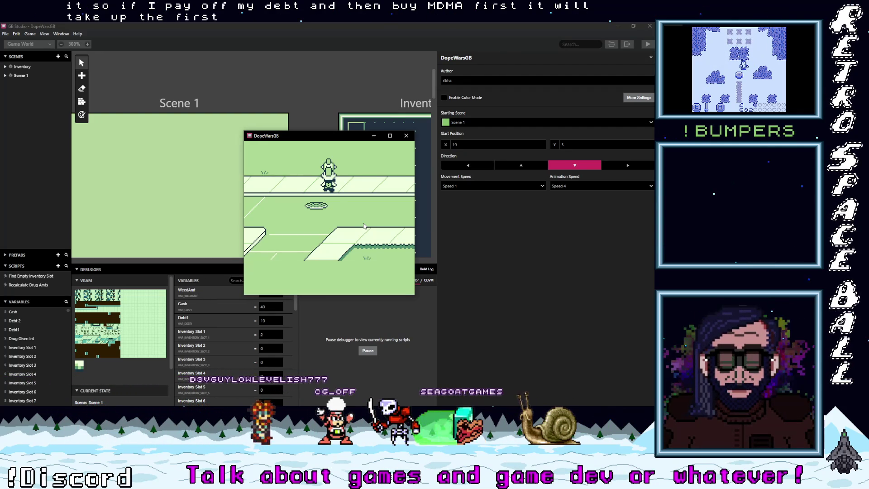
{"action": "key", "text": "Return"}
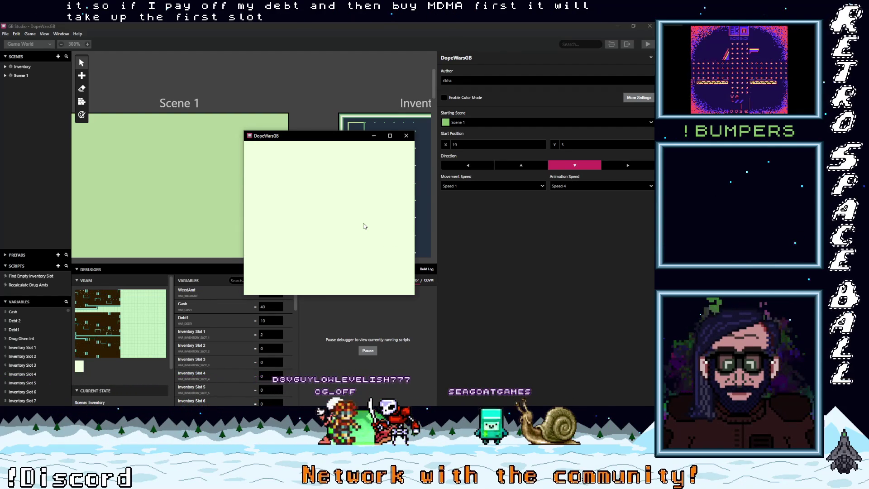
{"action": "key", "text": "Return"}
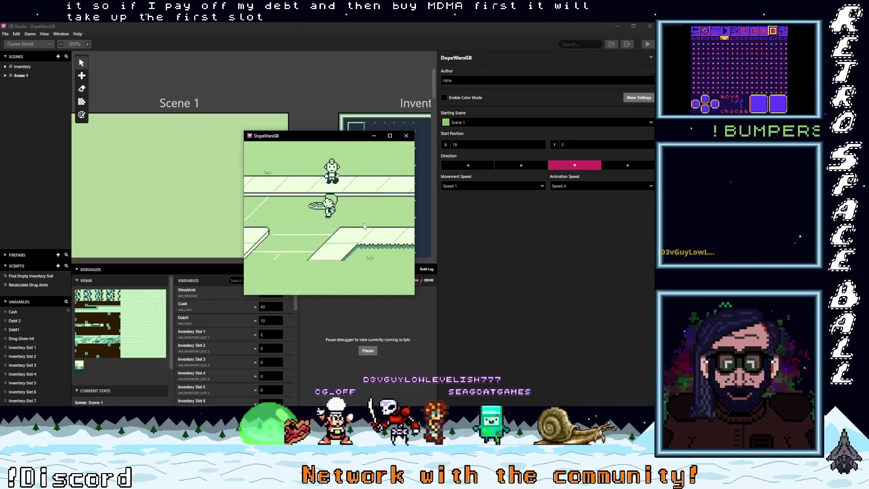
Walk left, pay off the debt, accept the weed offer, view the inventory and close the game.
{"action": "key", "text": "Left"}
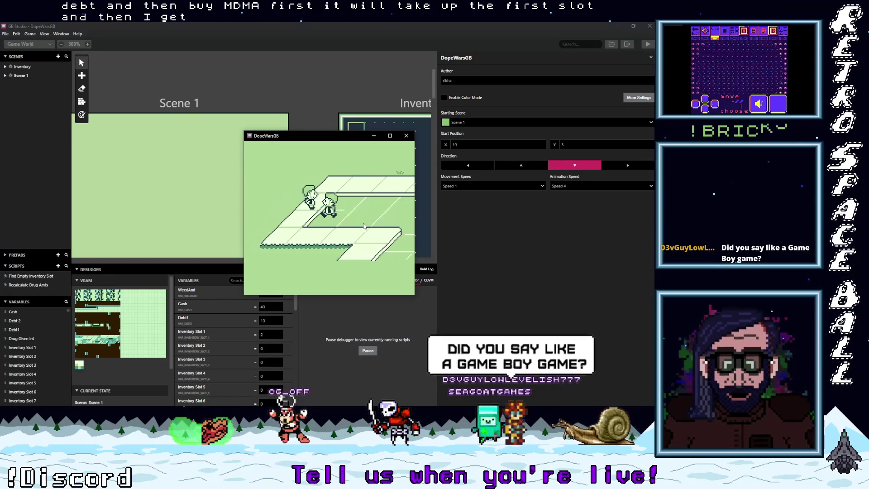
{"action": "key", "text": "z"}
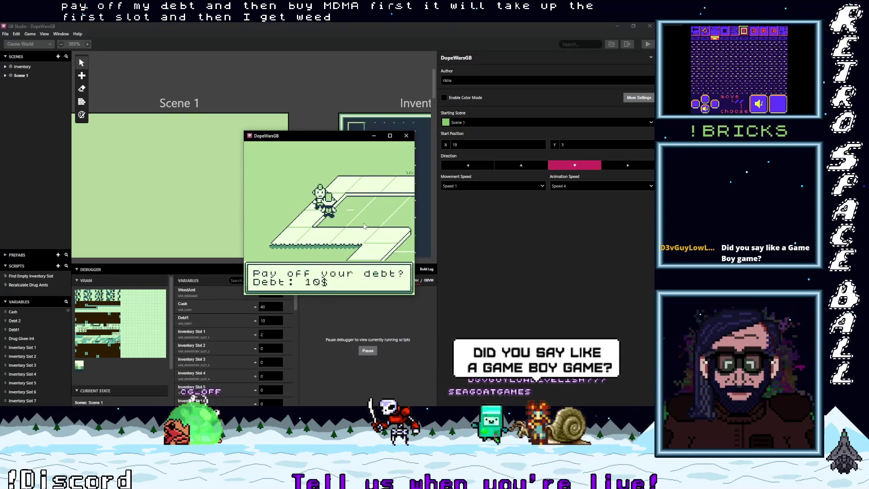
{"action": "key", "text": "z"}
{"action": "key", "text": "z"}
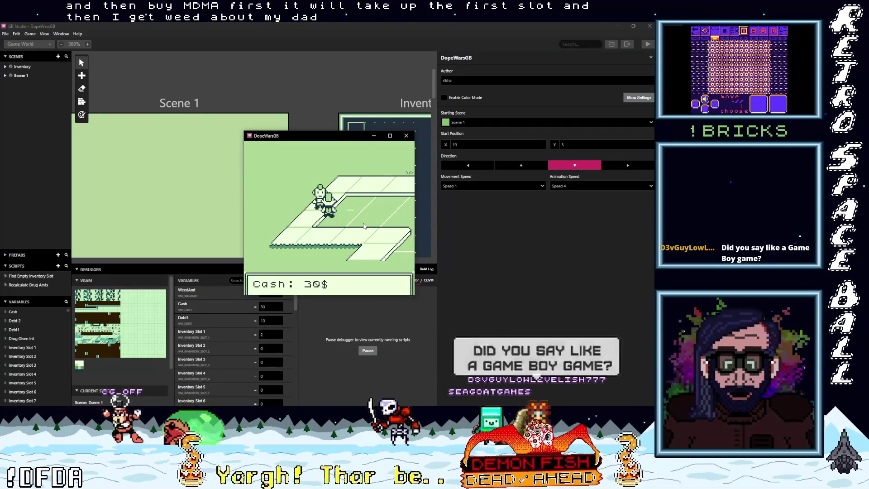
{"action": "key", "text": "z"}
{"action": "key", "text": "z"}
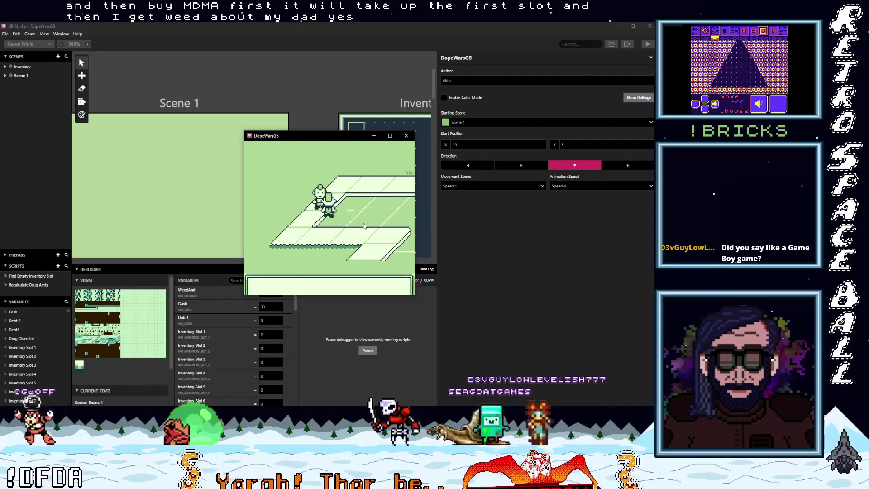
{"action": "key", "text": "z"}
{"action": "key", "text": "z"}
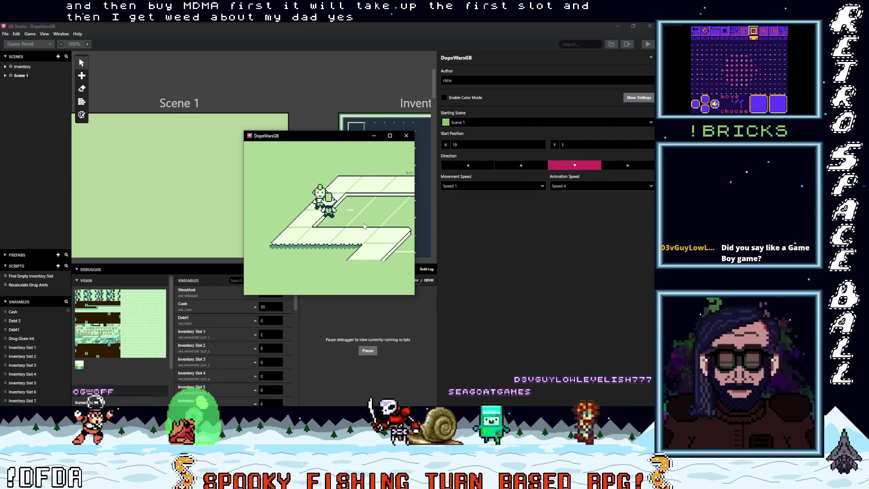
{"action": "key", "text": "z"}
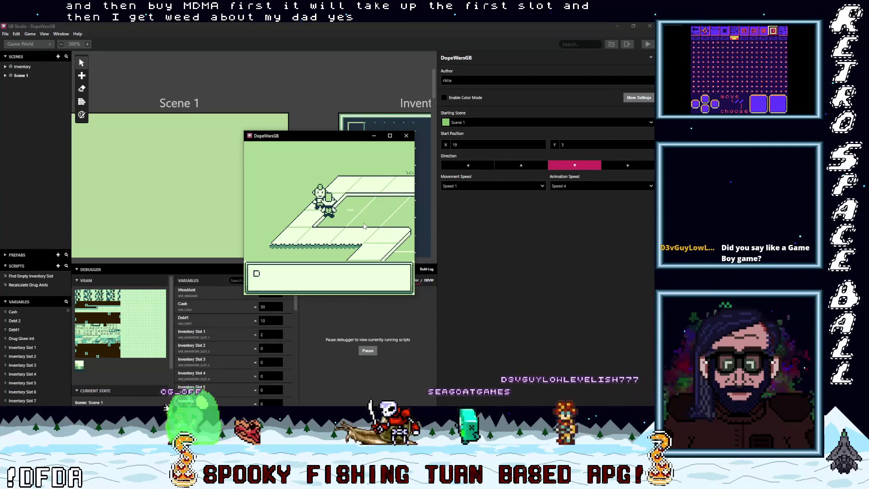
{"action": "key", "text": "Return"}
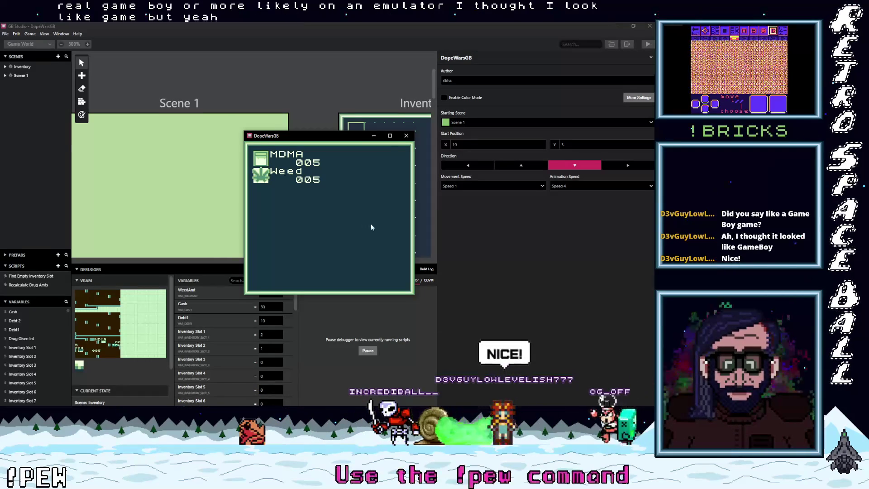
{"action": "left_click", "coordinate": [374, 135]}
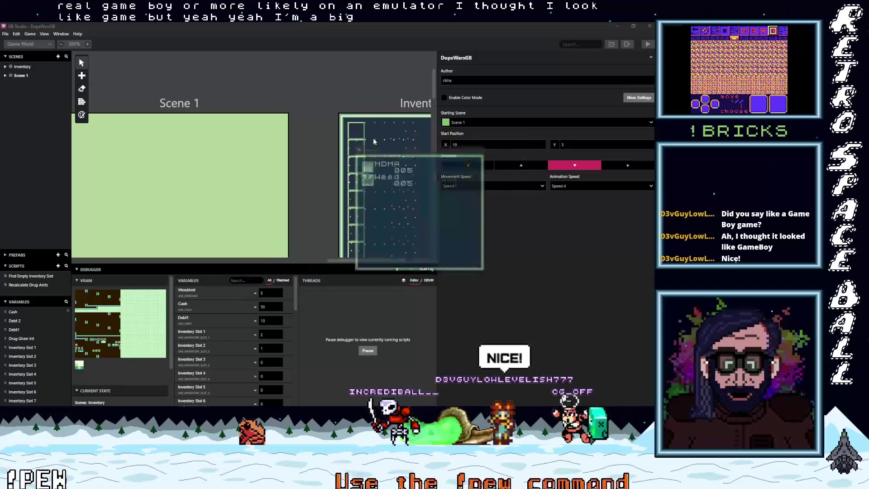
Collapse and reopen the debugger panel, then drag it taller.
{"action": "left_click", "coordinate": [265, 265]}
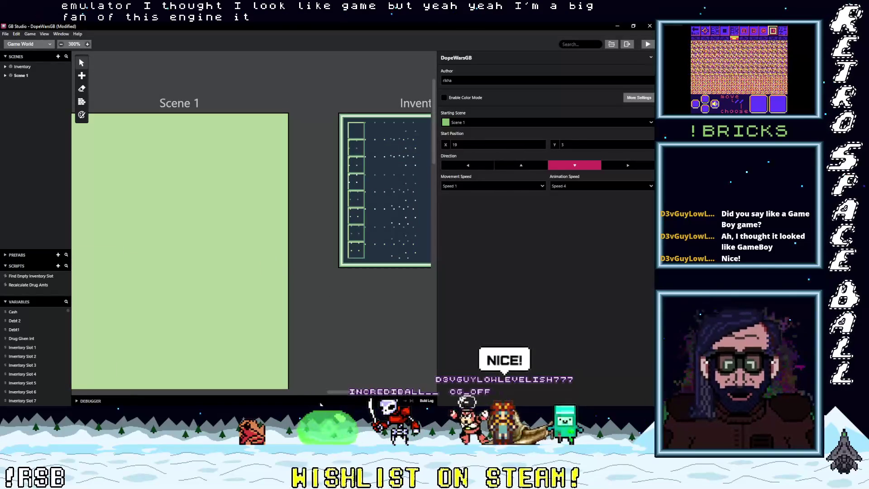
{"action": "left_click", "coordinate": [320, 403]}
{"action": "left_click_drag", "start_coordinate": [289, 229], "coordinate": [290, 123]}
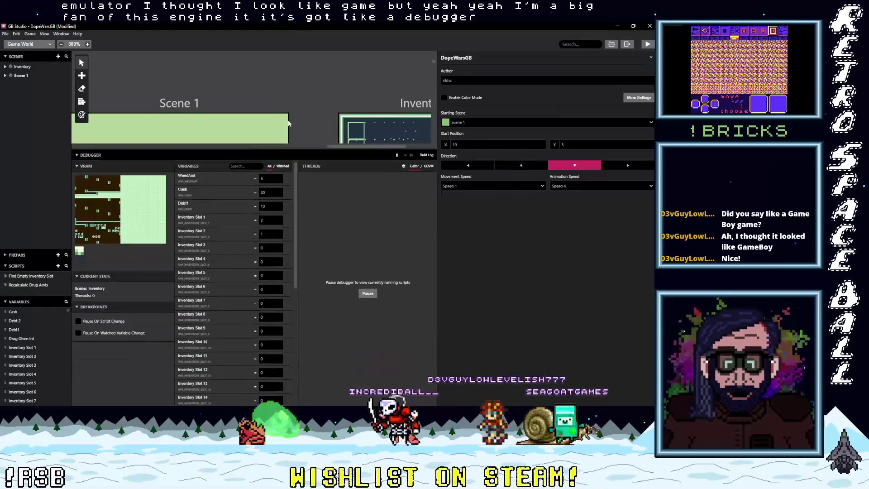
Scroll the Variables list to read WeedAmt 5, Cash 30 and Debt1 10, then shrink the debugger.
{"action": "scroll", "coordinate": [288, 302], "scroll_direction": "down", "scroll_amount": 5}
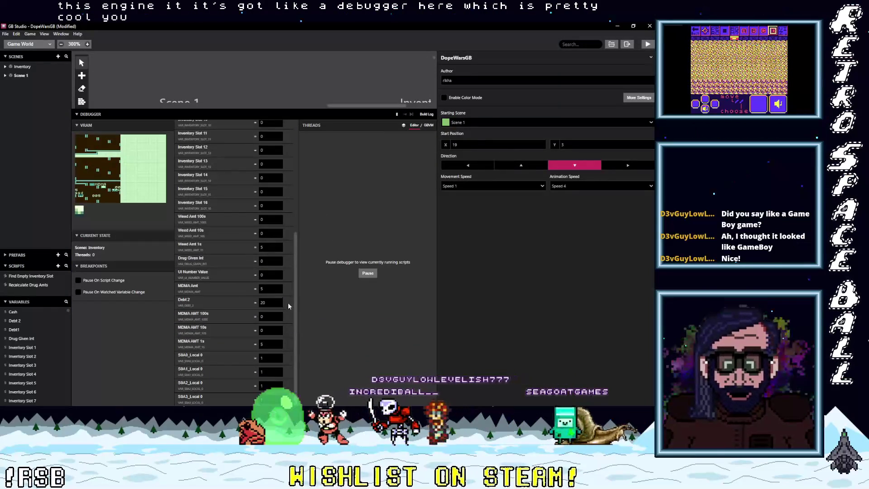
{"action": "scroll", "coordinate": [292, 162], "scroll_direction": "up", "scroll_amount": 5}
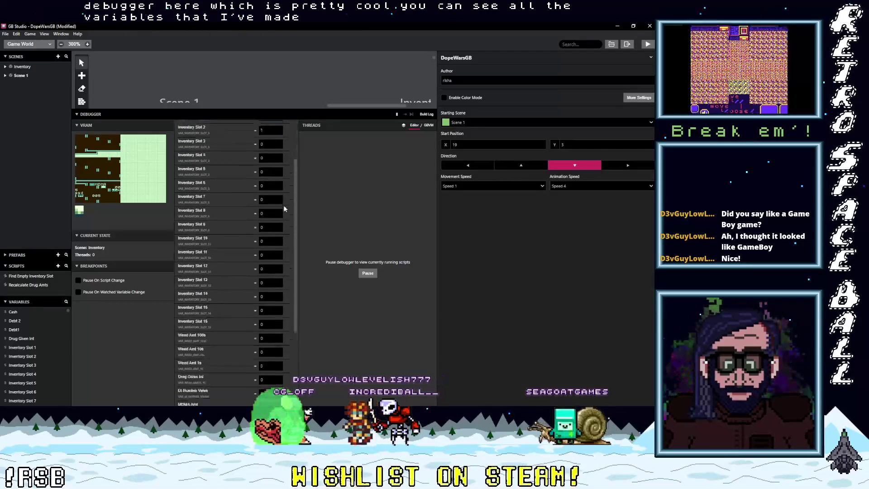
{"action": "scroll", "coordinate": [284, 208], "scroll_direction": "up", "scroll_amount": 3}
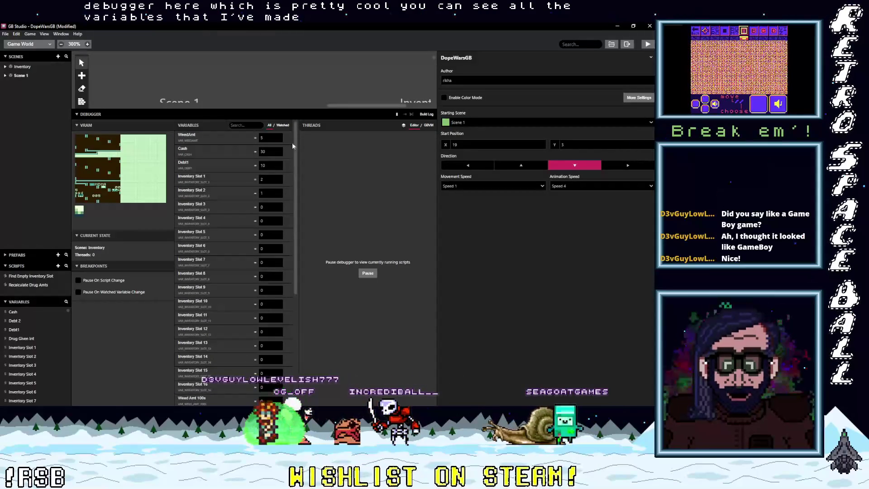
{"action": "scroll", "coordinate": [222, 258], "scroll_direction": "down", "scroll_amount": 3}
{"action": "scroll", "coordinate": [230, 319], "scroll_direction": "up", "scroll_amount": 3}
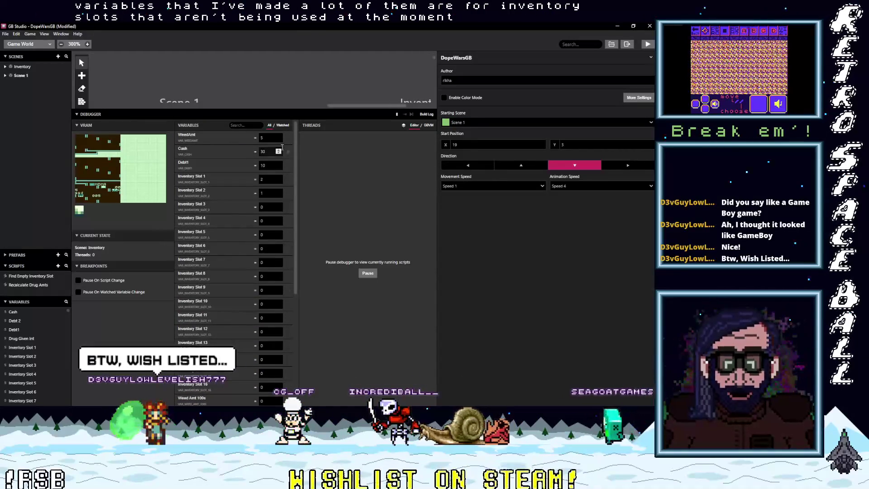
{"action": "left_click_drag", "start_coordinate": [295, 147], "coordinate": [294, 150]}
{"action": "scroll", "coordinate": [294, 151], "scroll_direction": "up", "scroll_amount": 1}
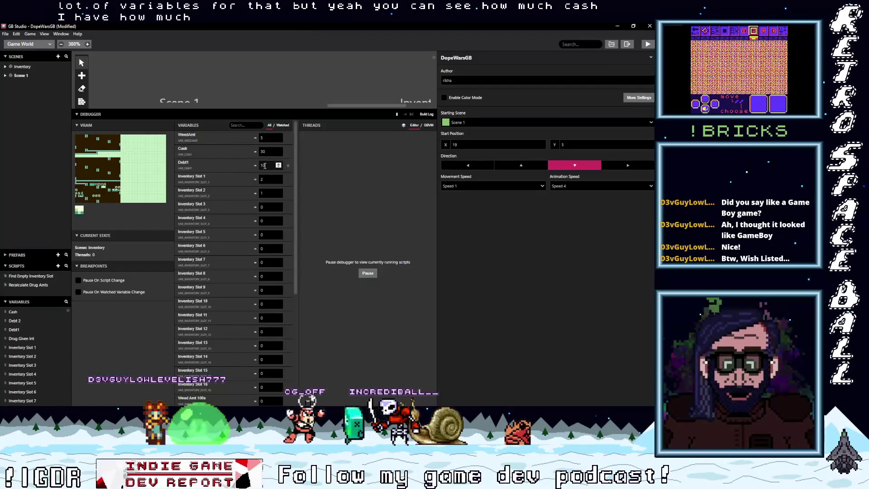
{"action": "scroll", "coordinate": [263, 221], "scroll_direction": "down", "scroll_amount": 5}
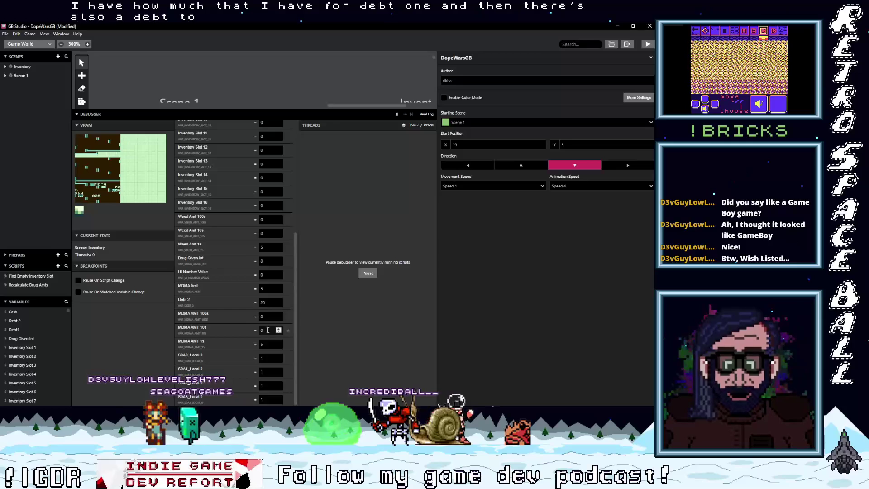
{"action": "scroll", "coordinate": [267, 304], "scroll_direction": "up", "scroll_amount": 5}
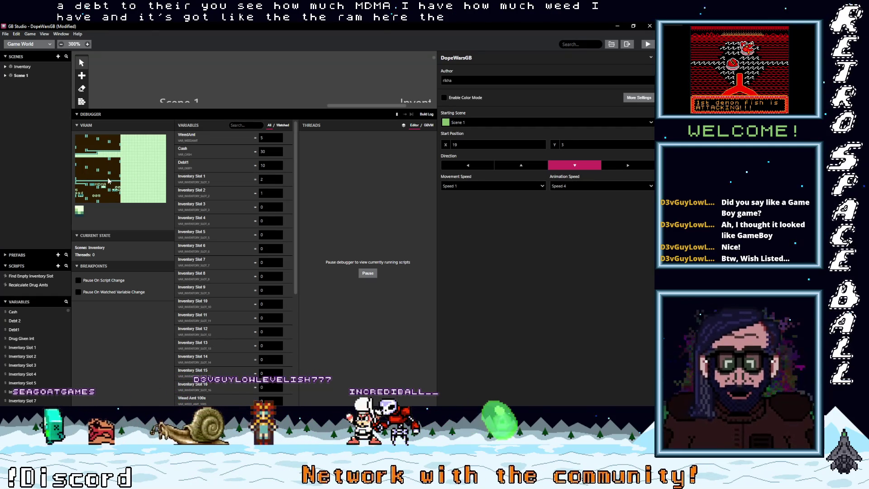
{"action": "mouse_move", "coordinate": [216, 110]}
{"action": "left_mouse_down"}
{"action": "mouse_move", "coordinate": [230, 174]}
{"action": "mouse_move", "coordinate": [231, 302]}
{"action": "left_mouse_up"}
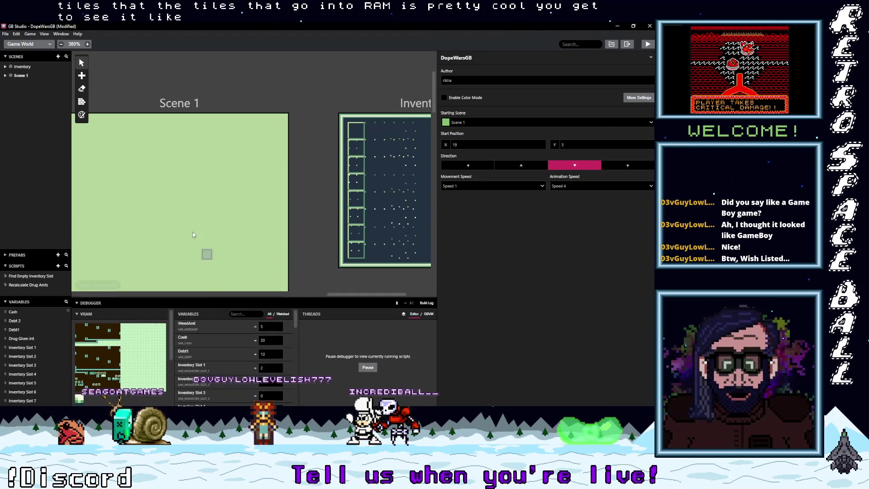
{"action": "scroll", "coordinate": [243, 200], "scroll_direction": "down", "scroll_amount": 4}
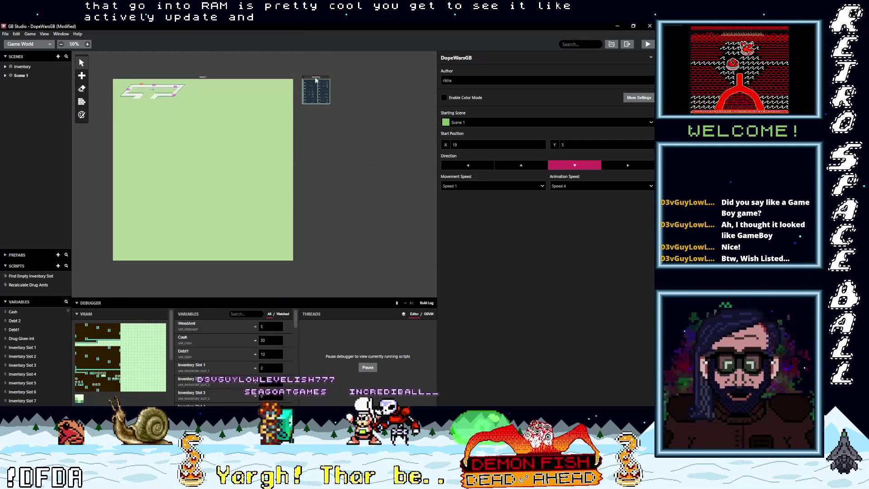
{"action": "left_click_drag", "start_coordinate": [315, 79], "coordinate": [326, 76]}
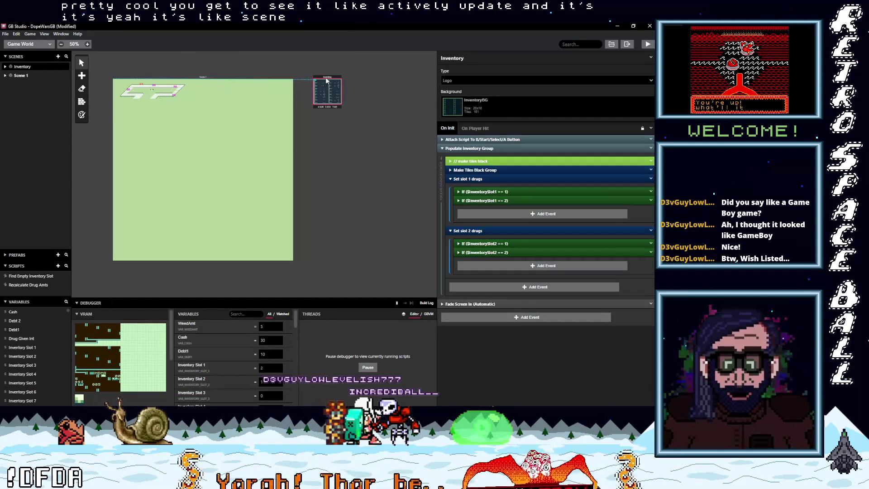
{"action": "scroll", "coordinate": [325, 94], "scroll_direction": "up", "scroll_amount": 3}
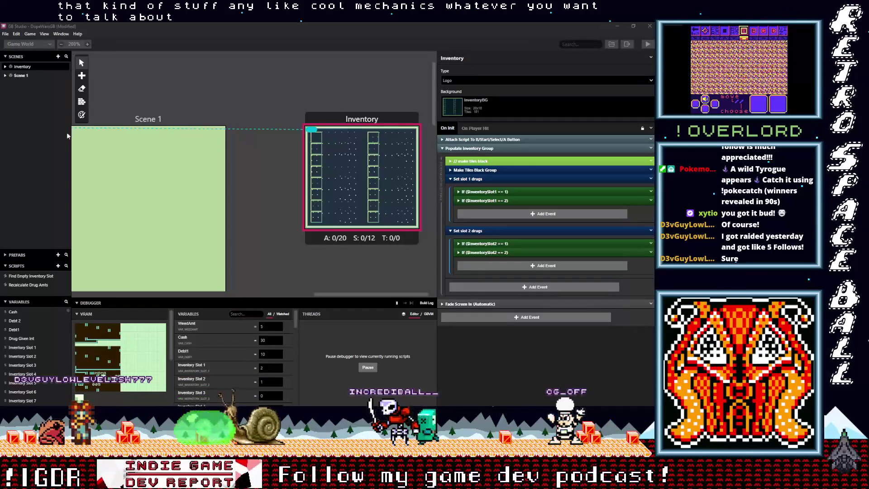
{"action": "left_click", "coordinate": [620, 28]}
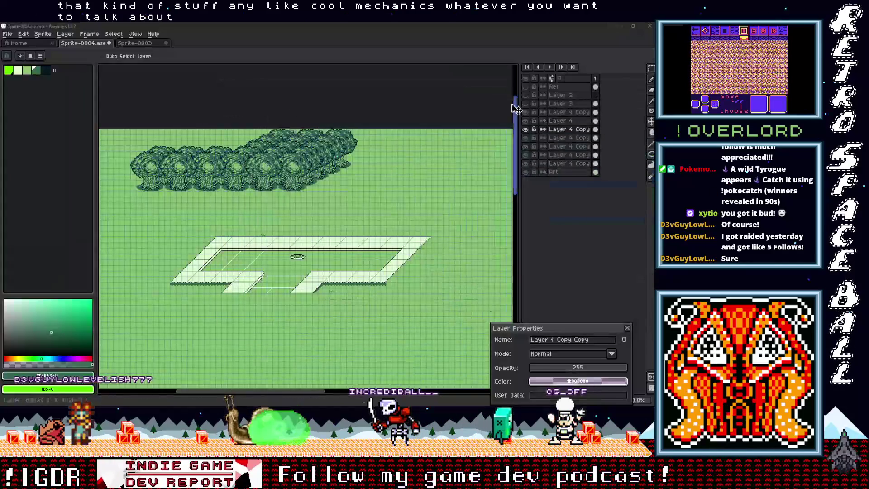
Zoom and pan the Aseprite canvas over the trees, then frame the whole forest sprite.
{"action": "scroll", "coordinate": [260, 153], "scroll_direction": "down", "scroll_amount": 2}
{"action": "scroll", "coordinate": [260, 153], "scroll_direction": "up", "scroll_amount": 3}
{"action": "left_click_drag", "start_coordinate": [260, 152], "coordinate": [338, 226]}
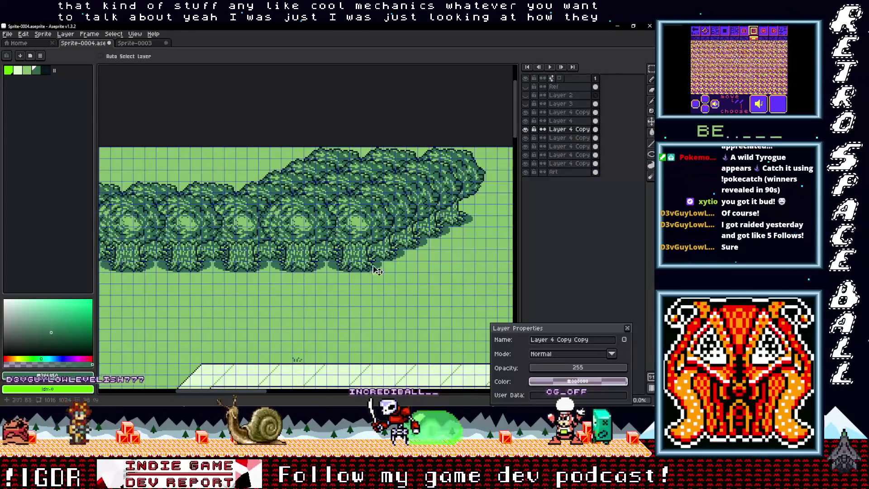
{"action": "scroll", "coordinate": [385, 244], "scroll_direction": "down", "scroll_amount": 3}
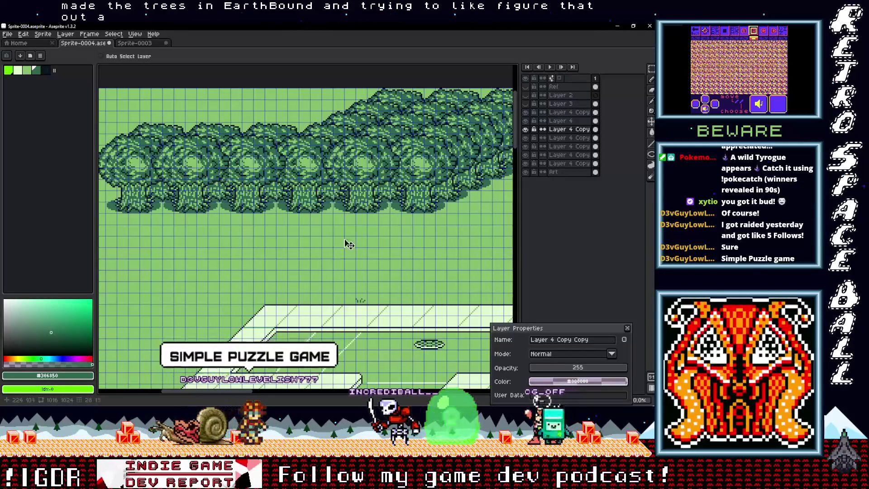
{"action": "scroll", "coordinate": [358, 226], "scroll_direction": "left", "scroll_amount": 2}
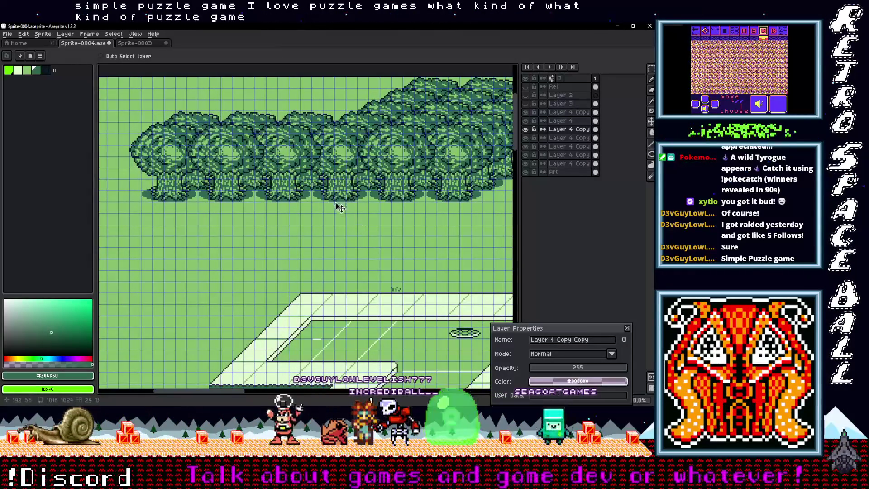
{"action": "scroll", "coordinate": [339, 208], "scroll_direction": "left", "scroll_amount": 4}
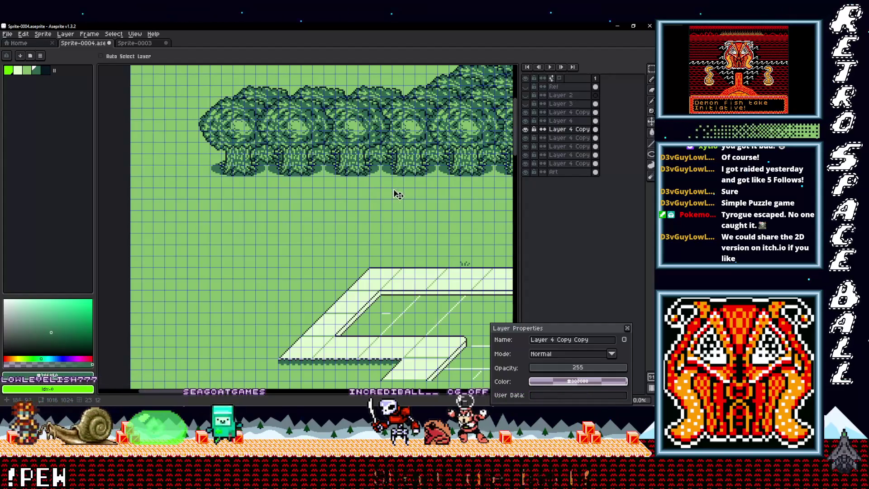
{"action": "scroll", "coordinate": [389, 192], "scroll_direction": "down", "scroll_amount": 2}
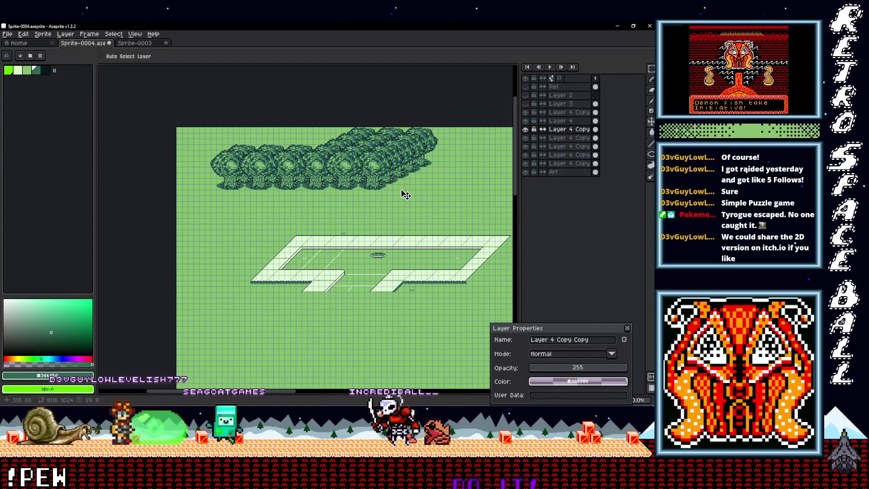
{"action": "left_click_drag", "start_coordinate": [398, 207], "coordinate": [410, 163]}
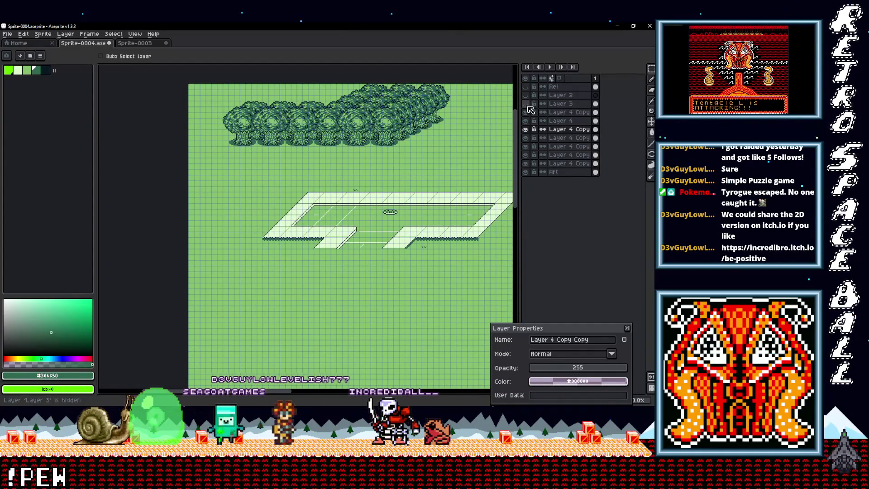
Toggle Layer 3's visibility, leaving its extra tree showing.
{"action": "left_click", "coordinate": [528, 107]}
{"action": "left_click", "coordinate": [527, 106]}
{"action": "left_click", "coordinate": [527, 107]}
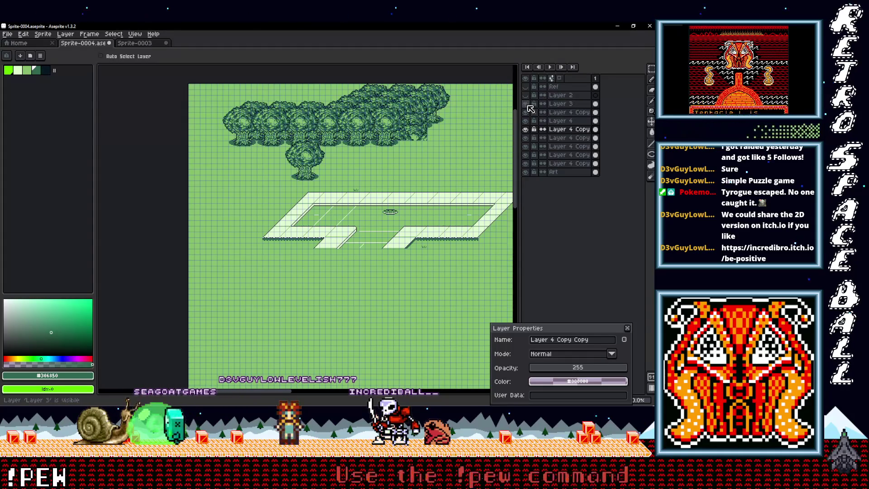
{"action": "scroll", "coordinate": [445, 137], "scroll_direction": "up", "scroll_amount": 3}
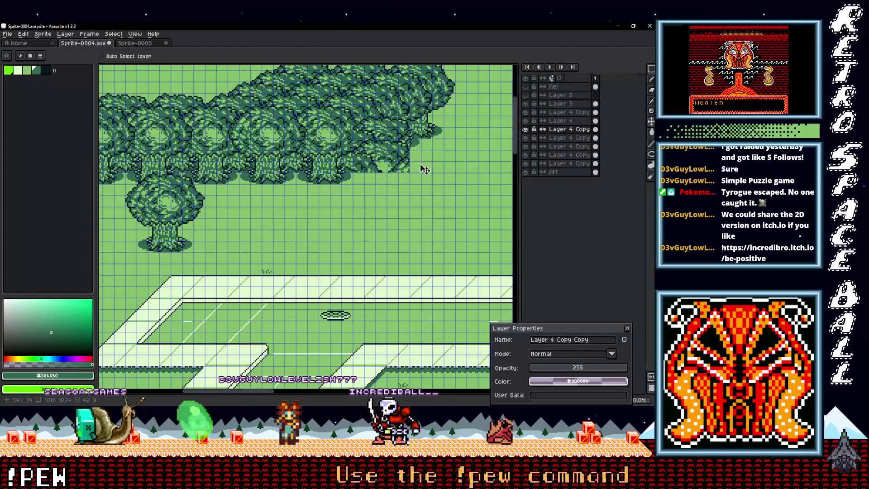
Marquee-select a block of tree canopy on Layer 3 and shift it to the right.
{"action": "key", "text": "m"}
{"action": "left_click_drag", "start_coordinate": [456, 207], "coordinate": [314, 85]}
{"action": "left_click_drag", "start_coordinate": [402, 147], "coordinate": [410, 158]}
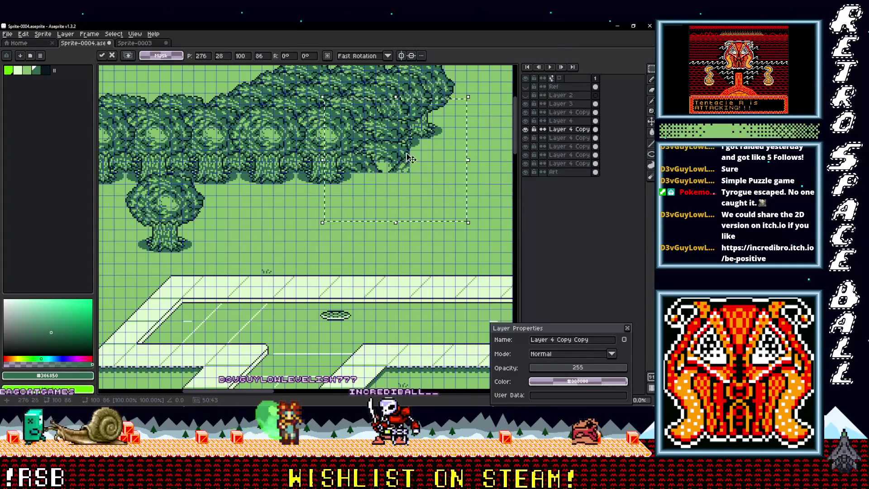
{"action": "left_click", "coordinate": [560, 105]}
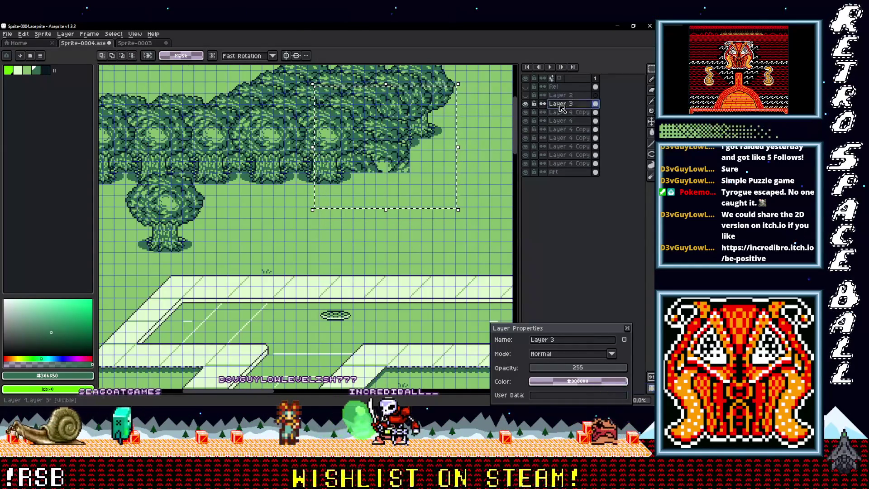
{"action": "mouse_move", "coordinate": [405, 162]}
{"action": "left_mouse_down"}
{"action": "mouse_move", "coordinate": [430, 203]}
{"action": "mouse_move", "coordinate": [457, 194]}
{"action": "mouse_move", "coordinate": [434, 165]}
{"action": "mouse_move", "coordinate": [467, 132]}
{"action": "mouse_move", "coordinate": [477, 149]}
{"action": "left_mouse_up"}
{"action": "scroll", "coordinate": [452, 154], "scroll_direction": "right", "scroll_amount": 5}
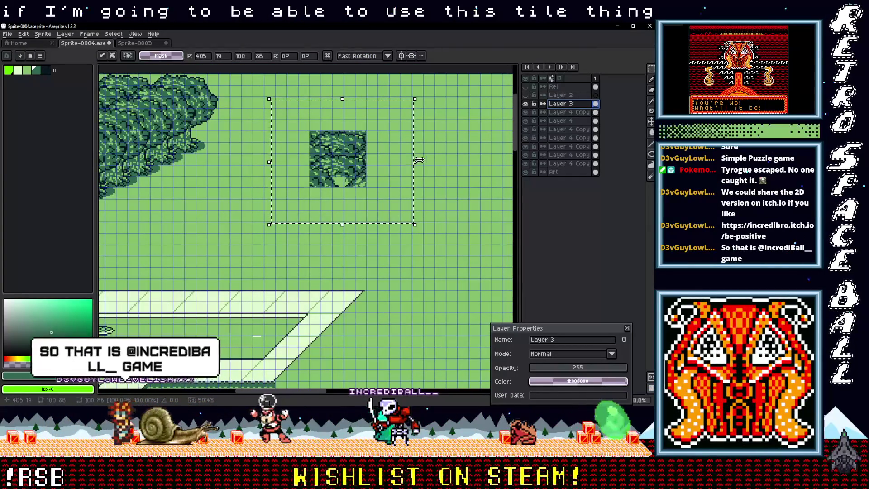
{"action": "scroll", "coordinate": [345, 142], "scroll_direction": "left", "scroll_amount": 4}
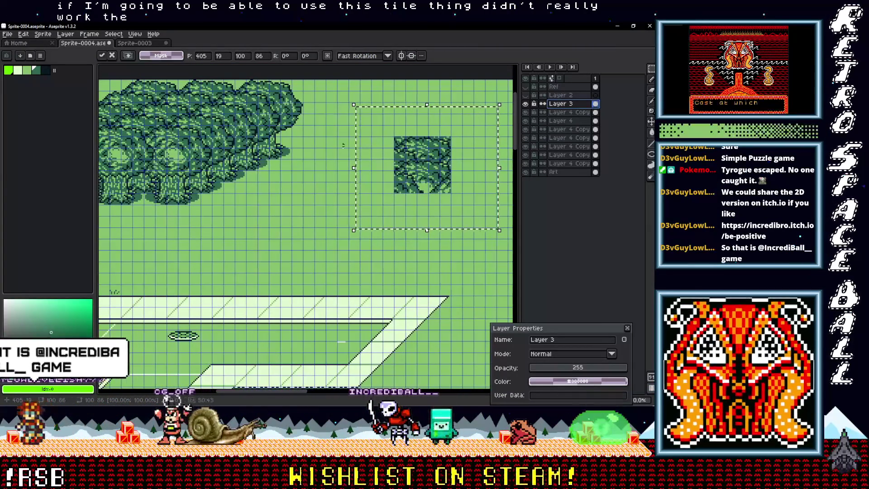
{"action": "scroll", "coordinate": [311, 145], "scroll_direction": "down", "scroll_amount": 1}
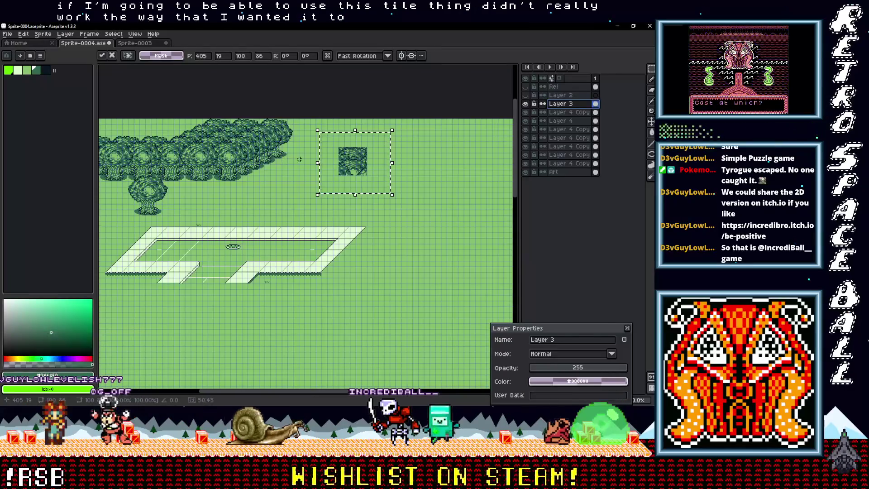
{"action": "scroll", "coordinate": [312, 159], "scroll_direction": "up", "scroll_amount": 1}
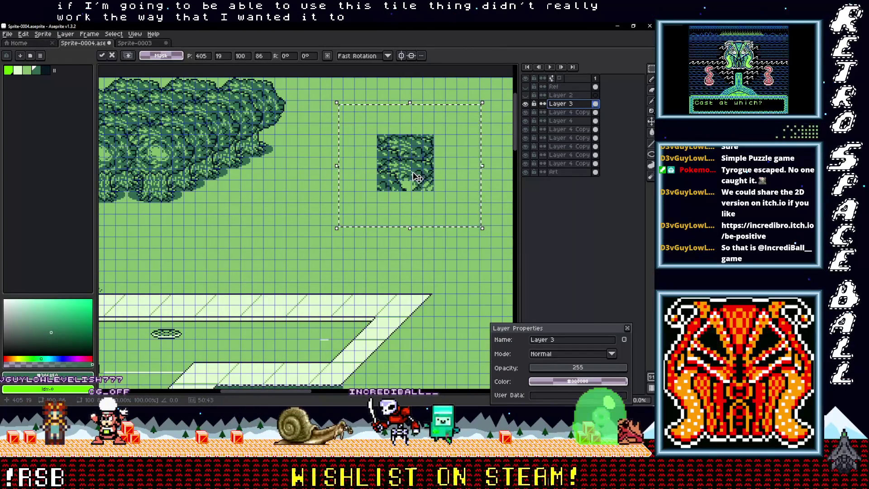
Cut the tree tile out of Layer 3, trial-paste it, then discard the floating copy.
{"action": "key", "text": "Delete"}
{"action": "key", "text": "ctrl+v"}
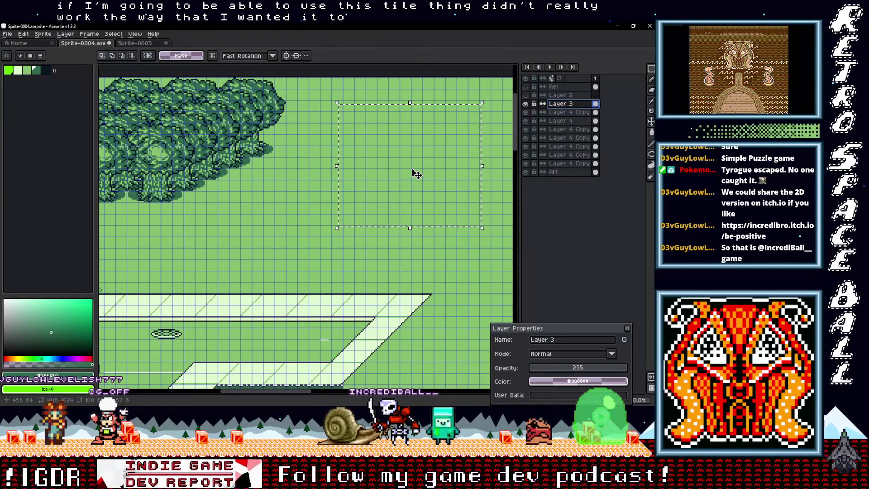
{"action": "left_click_drag", "start_coordinate": [382, 165], "coordinate": [463, 137]}
{"action": "key", "text": "Escape"}
Add a new Layer 5 above Layer 3 and paste the tree tile onto it.
{"action": "right_click", "coordinate": [562, 104]}
{"action": "mouse_move", "coordinate": [586, 122]}
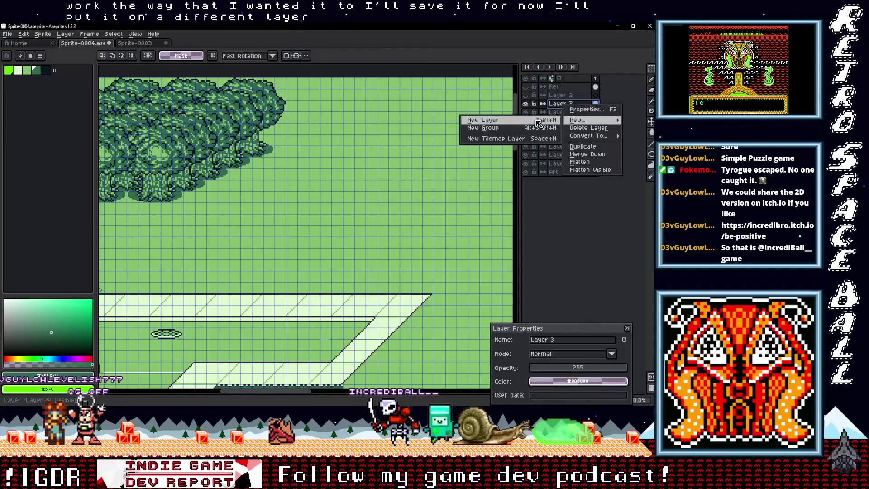
{"action": "left_click", "coordinate": [520, 121]}
{"action": "key", "text": "ctrl+v"}
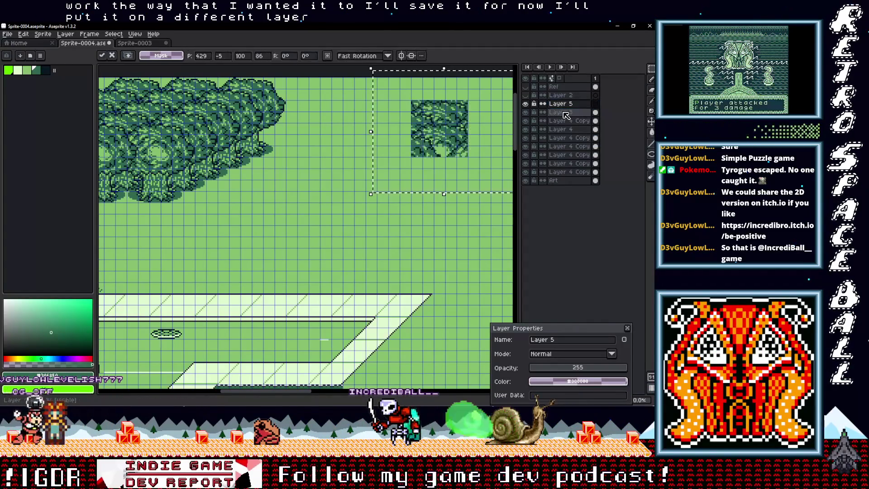
{"action": "double_click", "coordinate": [571, 105]}
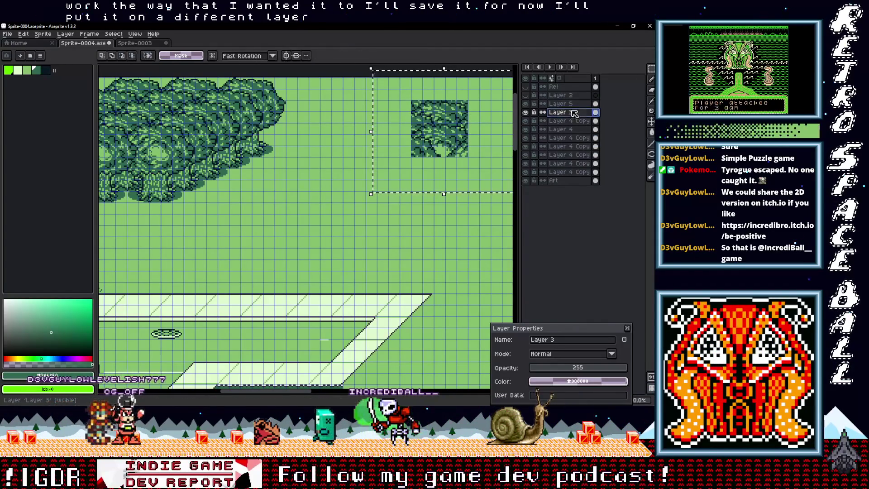
Enter 'Tree tile' as the new layer's name and confirm it.
{"action": "type", "text": "Tree tile"}
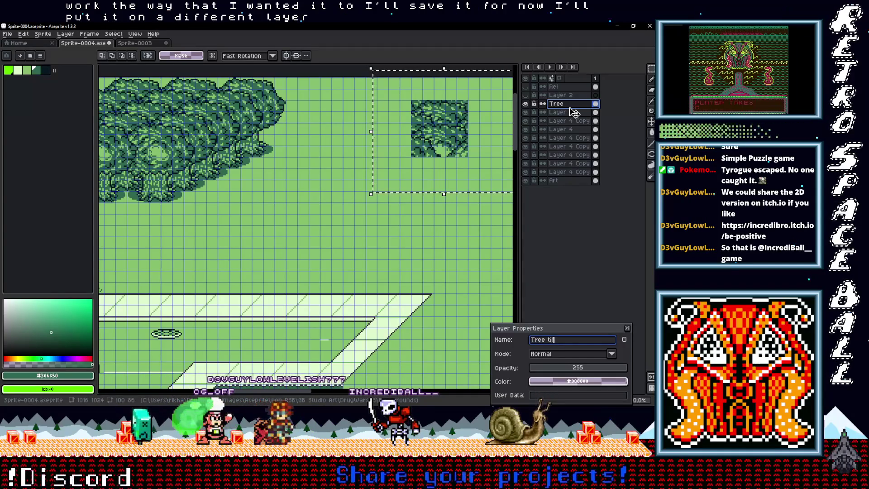
{"action": "key", "text": "Return"}
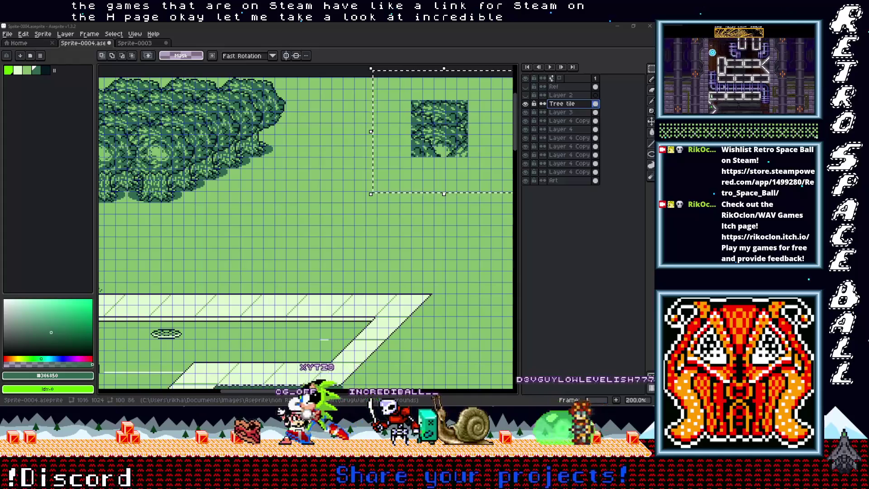
{"action": "key", "text": "alt+Tab"}
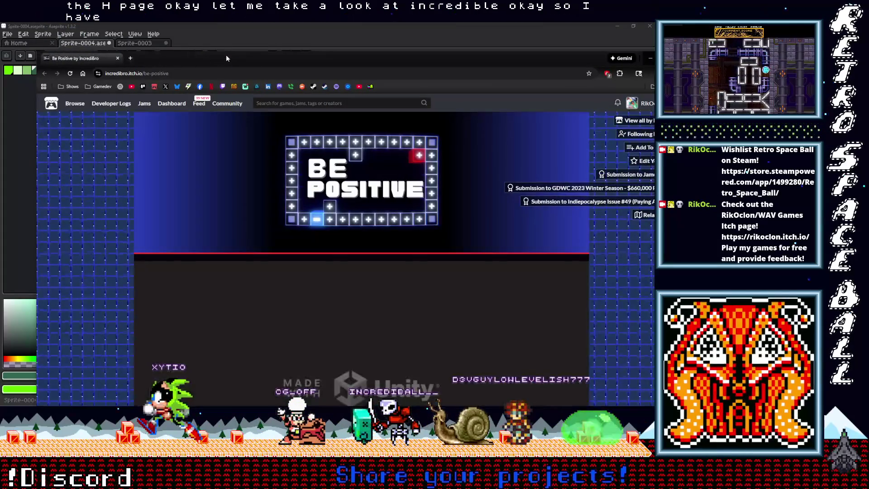
Maximize the browser and click through Be Positive's intro dialogue.
{"action": "double_click", "coordinate": [226, 58]}
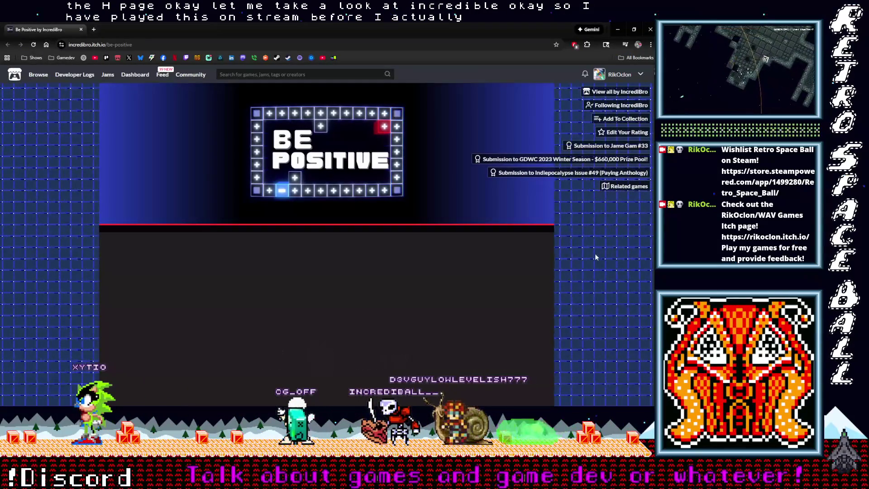
{"action": "scroll", "coordinate": [595, 257], "scroll_direction": "down", "scroll_amount": 3}
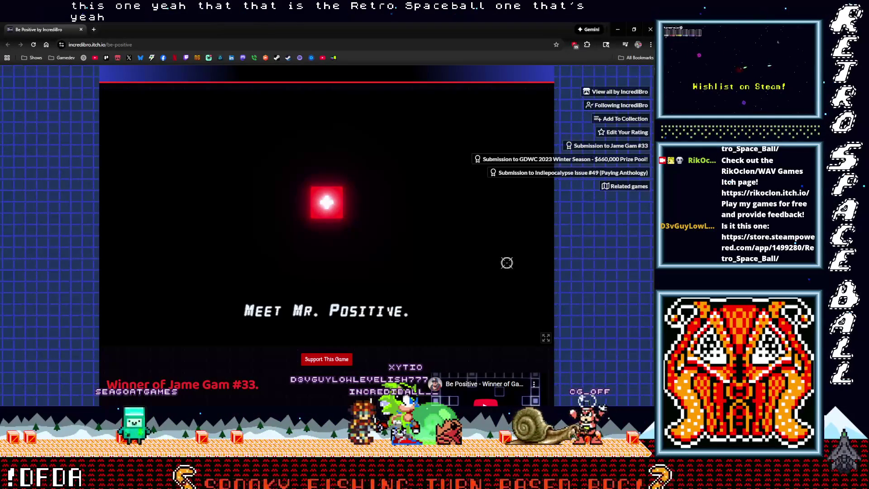
{"action": "left_click", "coordinate": [327, 198]}
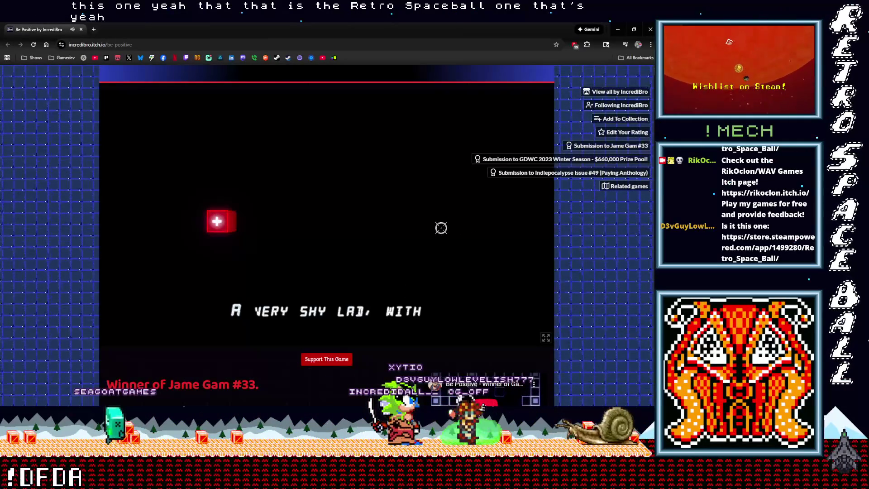
{"action": "left_click", "coordinate": [317, 224]}
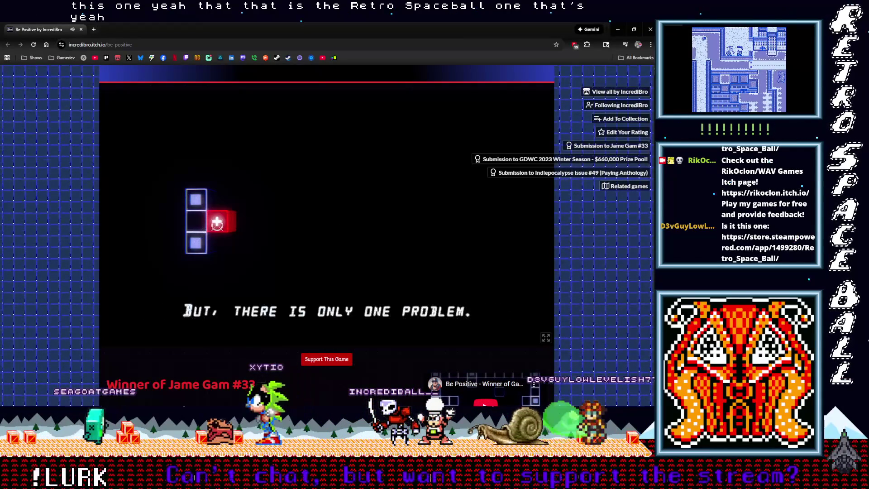
{"action": "left_click", "coordinate": [215, 222]}
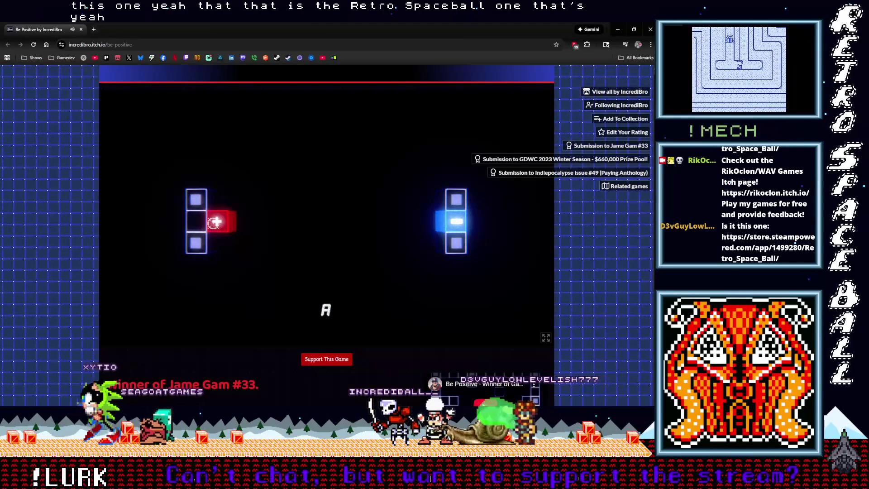
{"action": "left_click", "coordinate": [215, 222]}
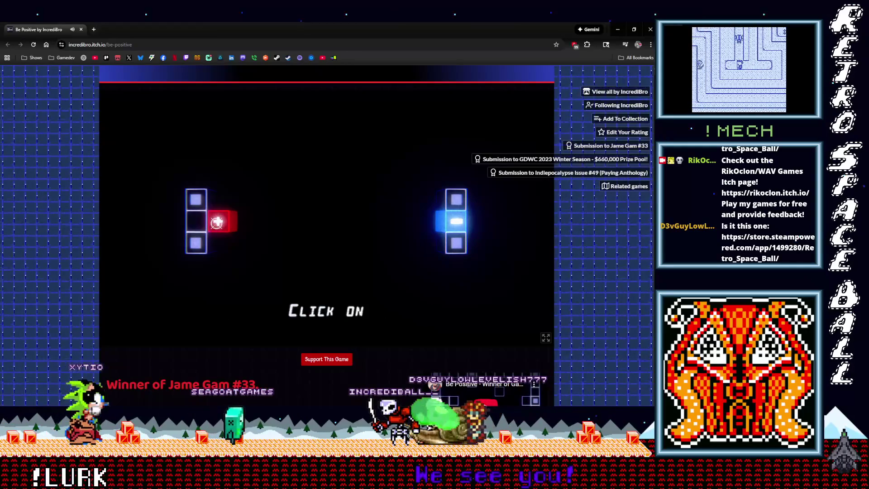
Finish the tutorial by moving the red piece beside the blue square, then start the game.
{"action": "left_click", "coordinate": [217, 222]}
{"action": "left_click", "coordinate": [211, 221]}
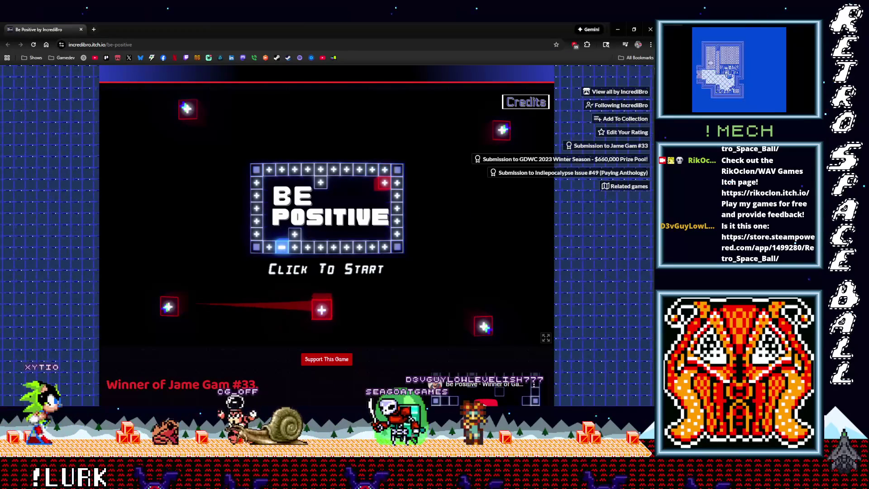
{"action": "left_click", "coordinate": [339, 283]}
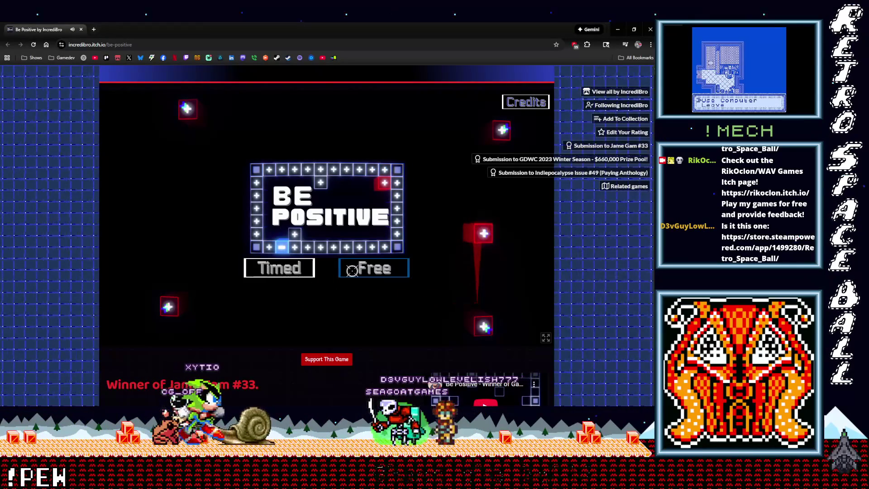
Start Level 7 in Timed mode and retry it with L each time the clock runs out.
{"action": "left_click", "coordinate": [277, 268]}
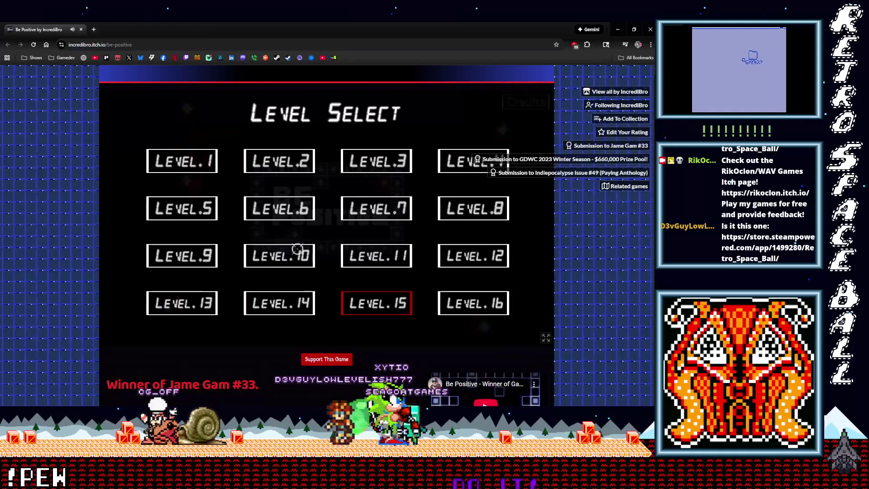
{"action": "left_click", "coordinate": [367, 215]}
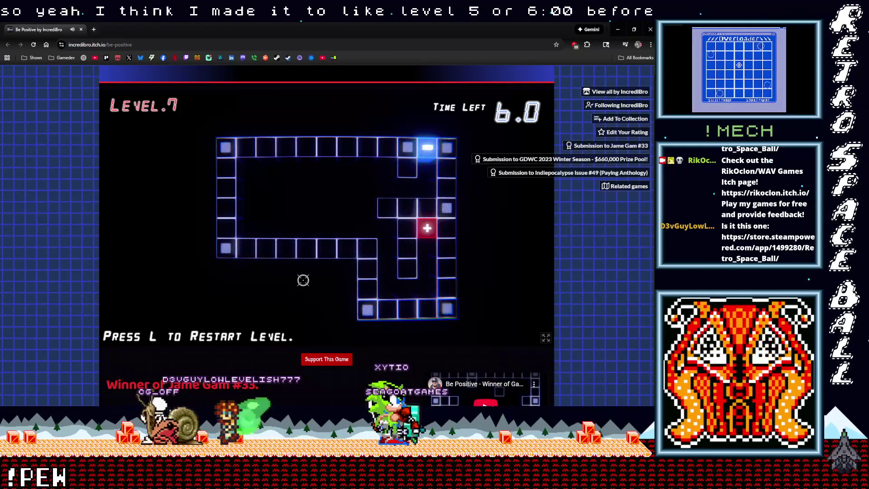
{"action": "mouse_move", "coordinate": [428, 211]}
{"action": "left_mouse_down"}
{"action": "mouse_move", "coordinate": [427, 286]}
{"action": "mouse_move", "coordinate": [388, 286]}
{"action": "mouse_move", "coordinate": [393, 298]}
{"action": "mouse_move", "coordinate": [397, 236]}
{"action": "mouse_move", "coordinate": [248, 228]}
{"action": "mouse_move", "coordinate": [245, 194]}
{"action": "mouse_move", "coordinate": [225, 169]}
{"action": "left_mouse_up"}
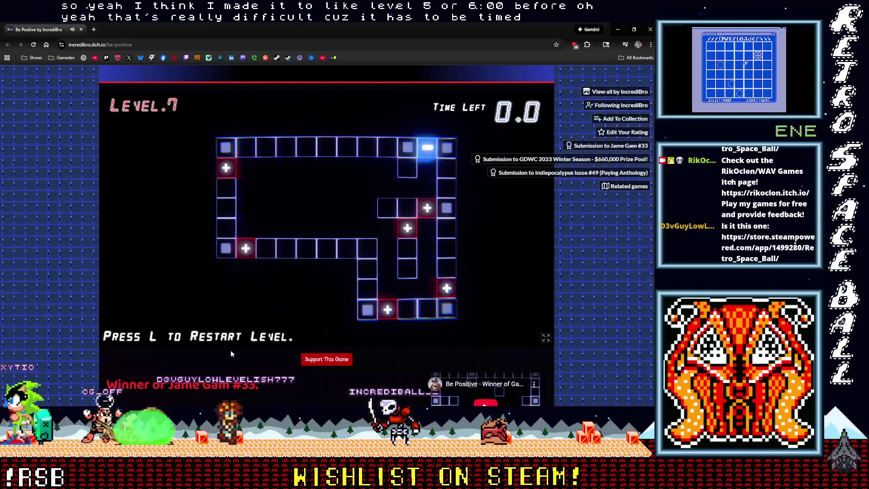
{"action": "key", "text": "l"}
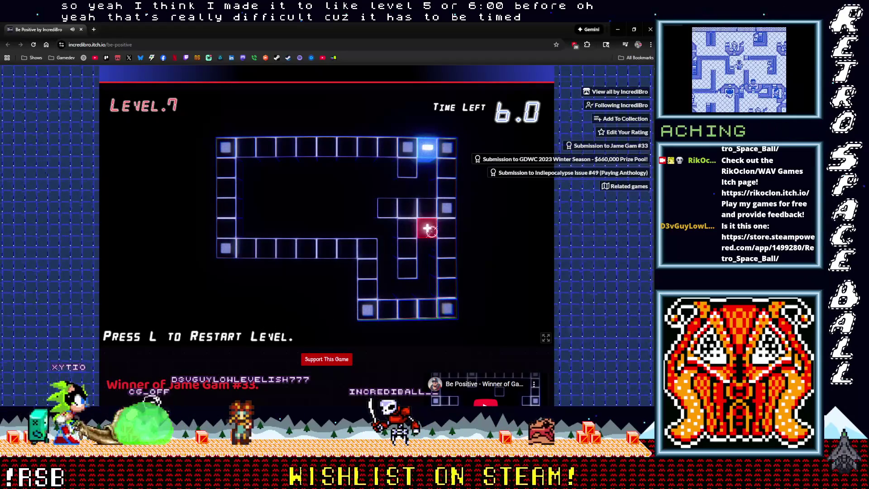
{"action": "mouse_move", "coordinate": [433, 217]}
{"action": "left_mouse_down"}
{"action": "mouse_move", "coordinate": [441, 286]}
{"action": "mouse_move", "coordinate": [385, 300]}
{"action": "mouse_move", "coordinate": [394, 248]}
{"action": "mouse_move", "coordinate": [258, 229]}
{"action": "mouse_move", "coordinate": [244, 241]}
{"action": "mouse_move", "coordinate": [247, 171]}
{"action": "mouse_move", "coordinate": [224, 165]}
{"action": "mouse_move", "coordinate": [388, 150]}
{"action": "mouse_move", "coordinate": [374, 157]}
{"action": "left_mouse_up"}
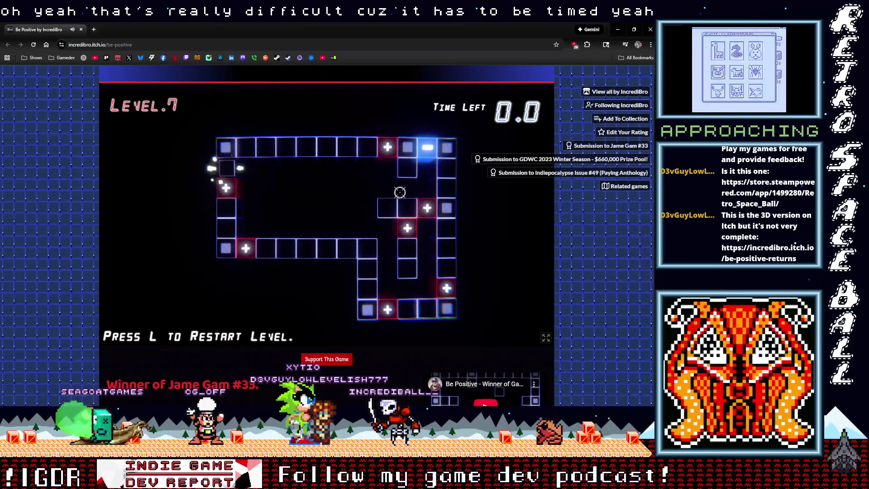
{"action": "key", "text": "l"}
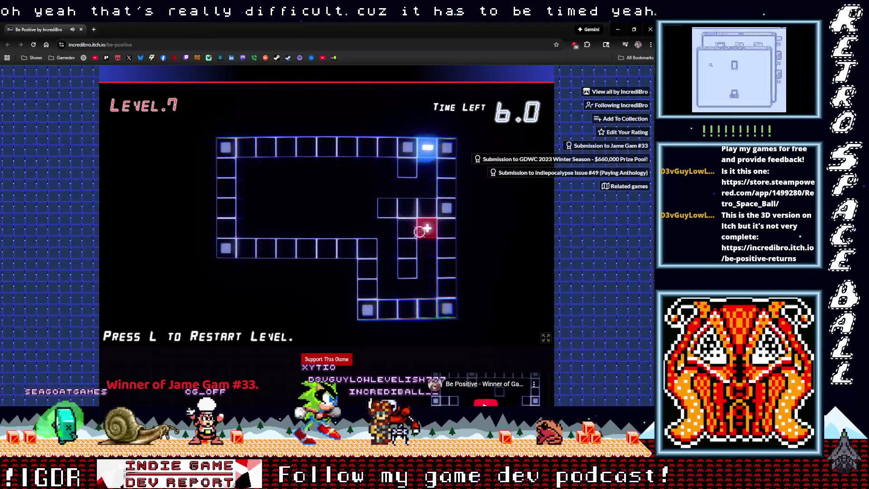
{"action": "left_click", "coordinate": [386, 213]}
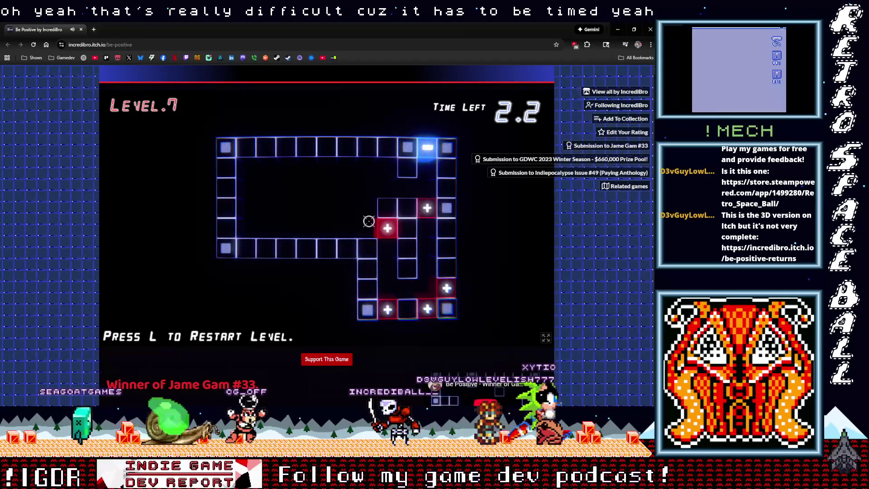
{"action": "left_click", "coordinate": [395, 230]}
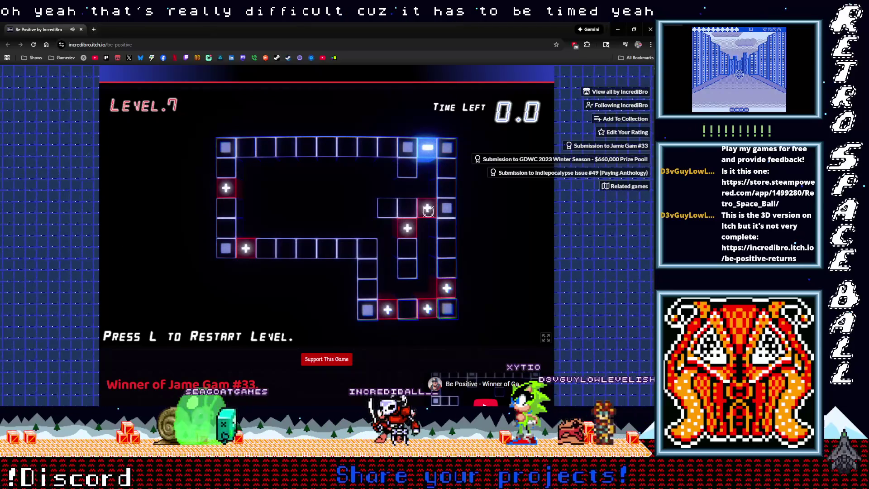
{"action": "key", "text": "l"}
Fill the maze with plus blocks to clear Level 7, then bring the Be Positive Returns window forward.
{"action": "left_click", "coordinate": [427, 227]}
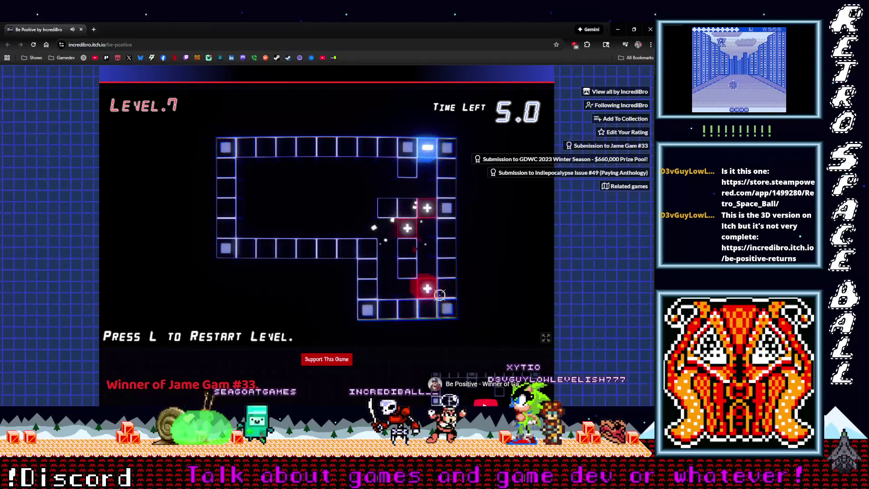
{"action": "left_click", "coordinate": [387, 306]}
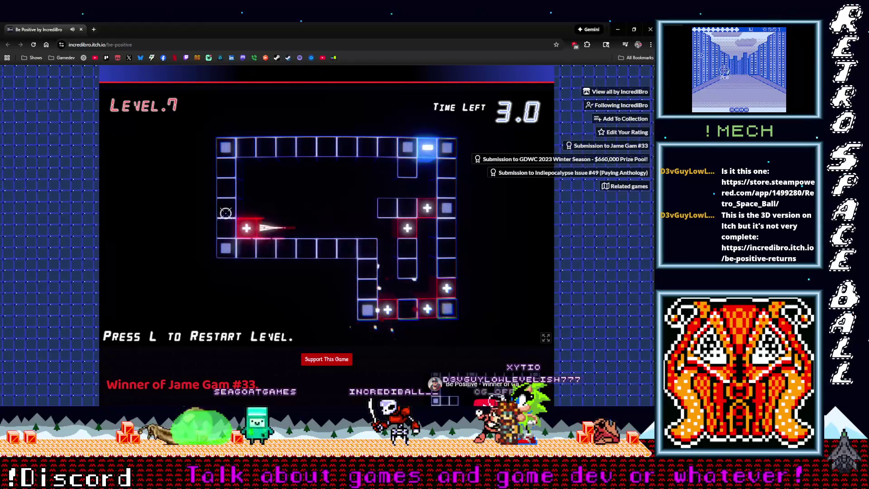
{"action": "left_click", "coordinate": [228, 201]}
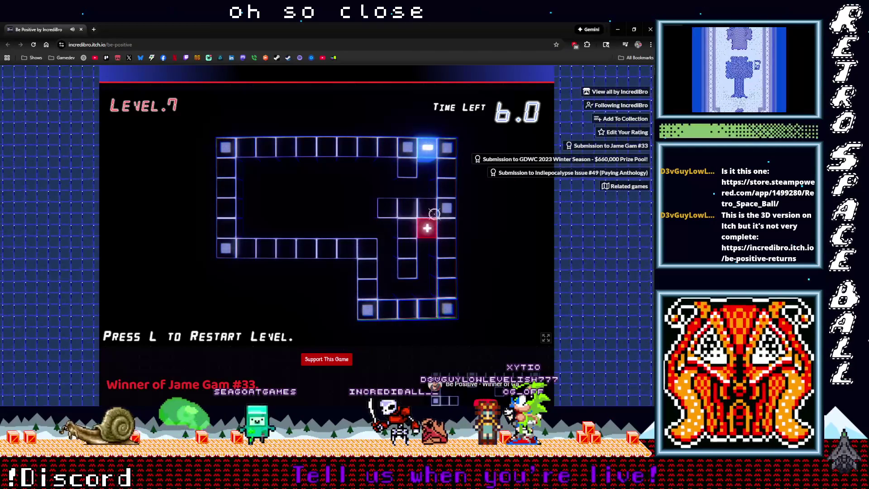
{"action": "left_click", "coordinate": [431, 208]}
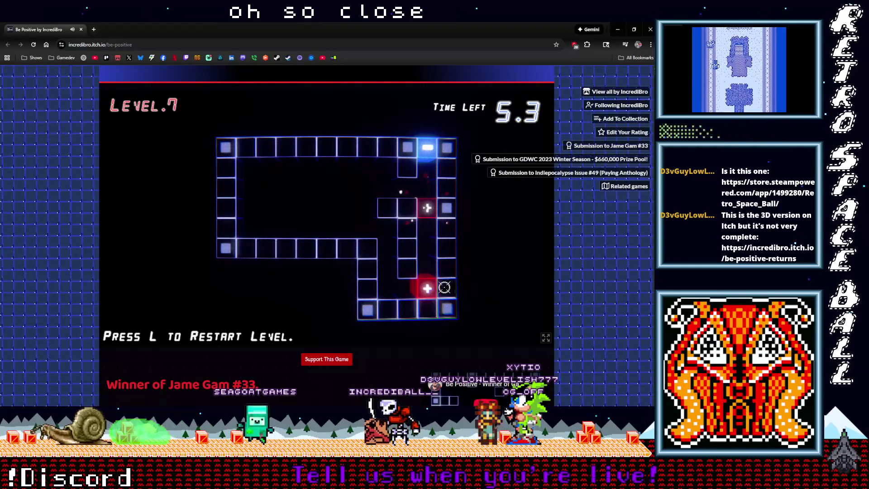
{"action": "left_click", "coordinate": [385, 308]}
{"action": "left_click", "coordinate": [395, 256]}
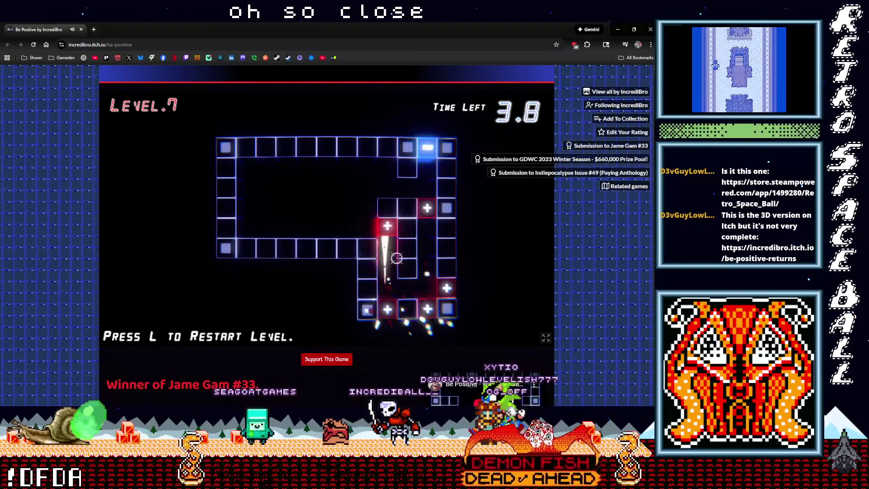
{"action": "left_click", "coordinate": [367, 237]}
{"action": "left_click", "coordinate": [232, 200]}
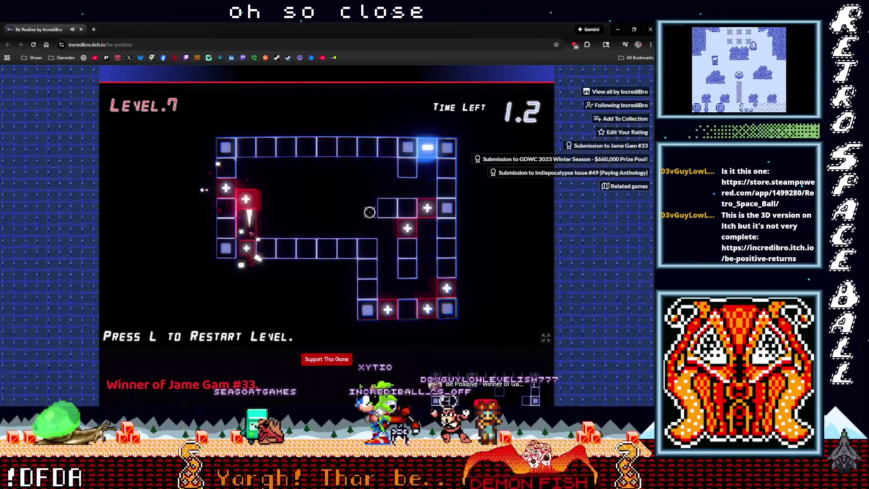
{"action": "left_click", "coordinate": [434, 208]}
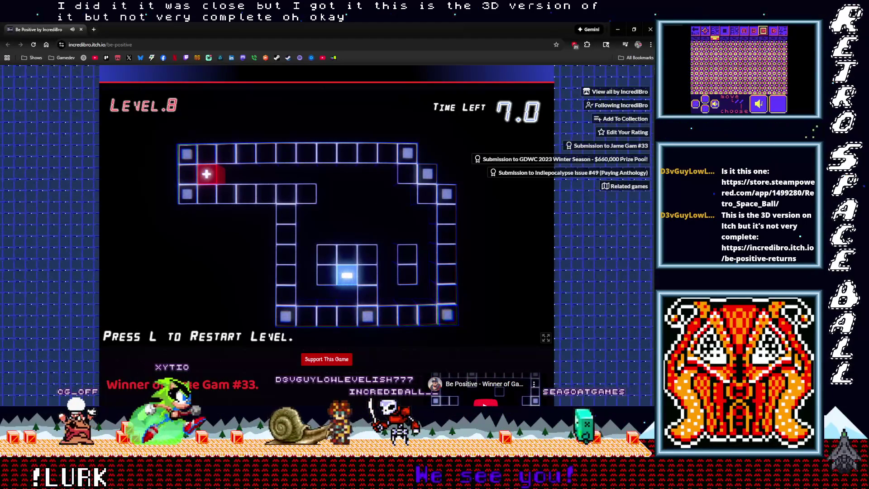
{"action": "left_click", "coordinate": [302, 96]}
{"action": "left_click_drag", "start_coordinate": [269, 126], "coordinate": [319, 56]}
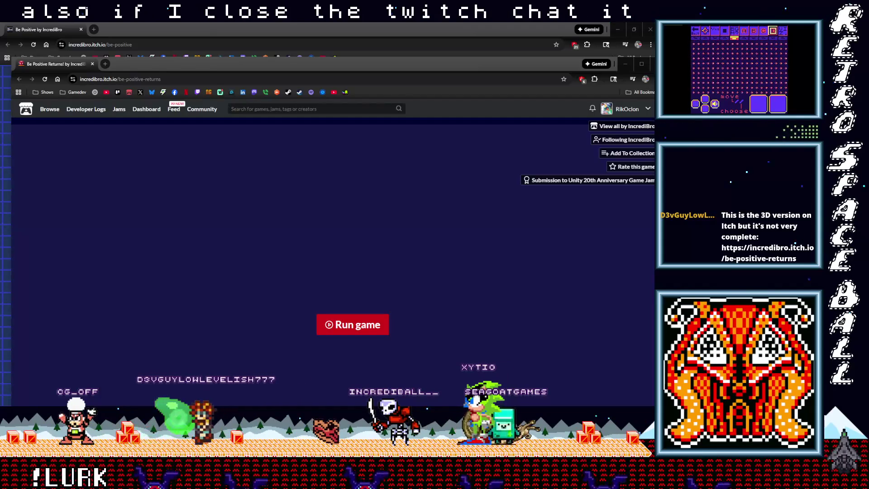
Maximize the Be Positive Returns browser window, start the 3D game, and take camera control.
{"action": "left_click", "coordinate": [277, 141]}
{"action": "left_click_drag", "start_coordinate": [243, 67], "coordinate": [237, 27]}
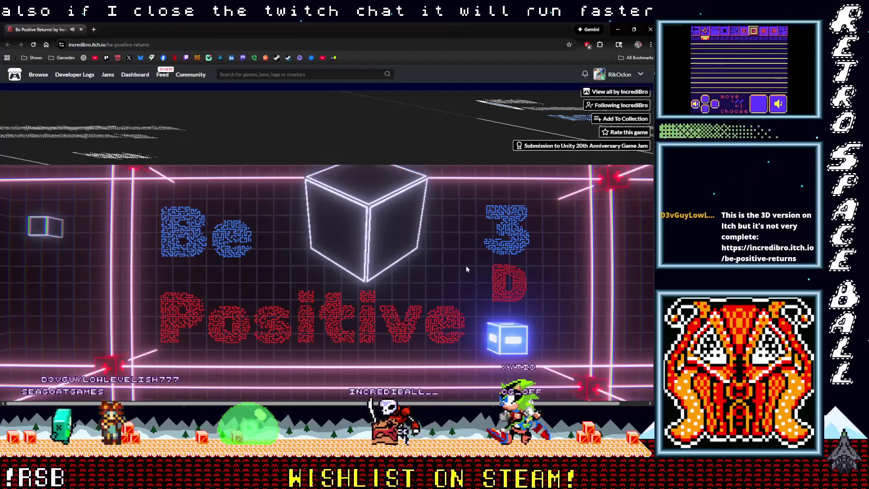
{"action": "scroll", "coordinate": [465, 269], "scroll_direction": "down", "scroll_amount": 3}
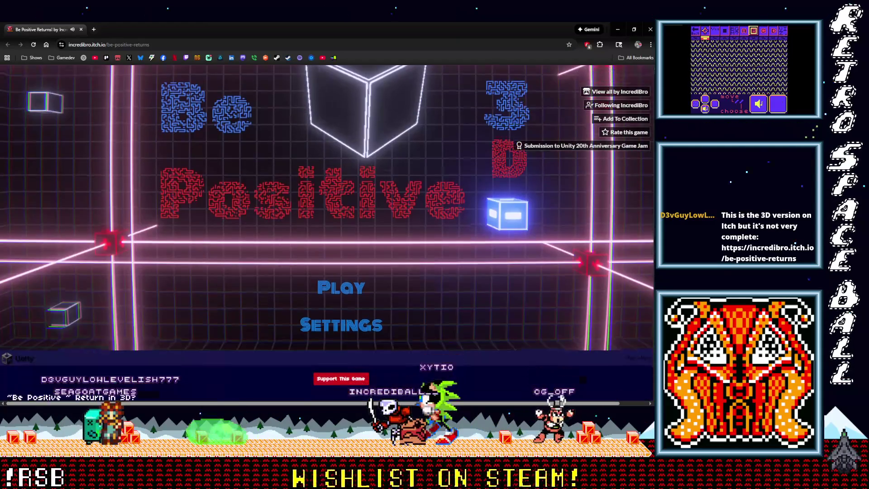
{"action": "scroll", "coordinate": [347, 265], "scroll_direction": "up", "scroll_amount": 1}
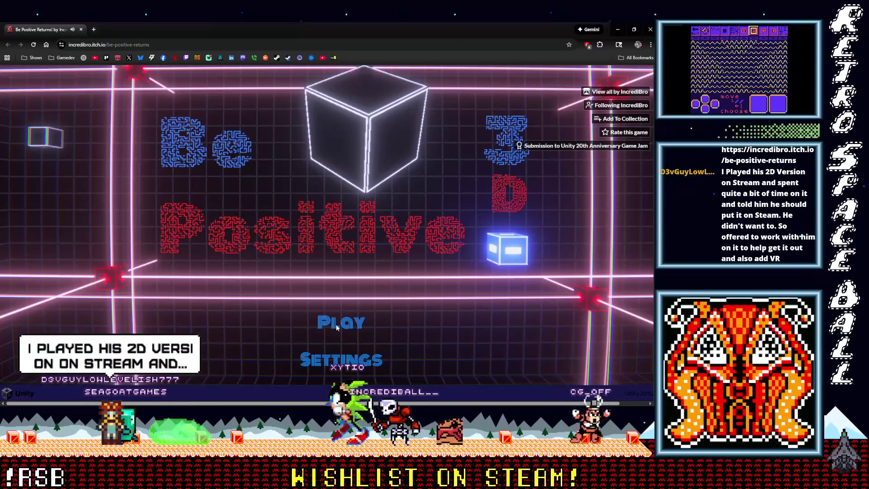
{"action": "left_click", "coordinate": [336, 324]}
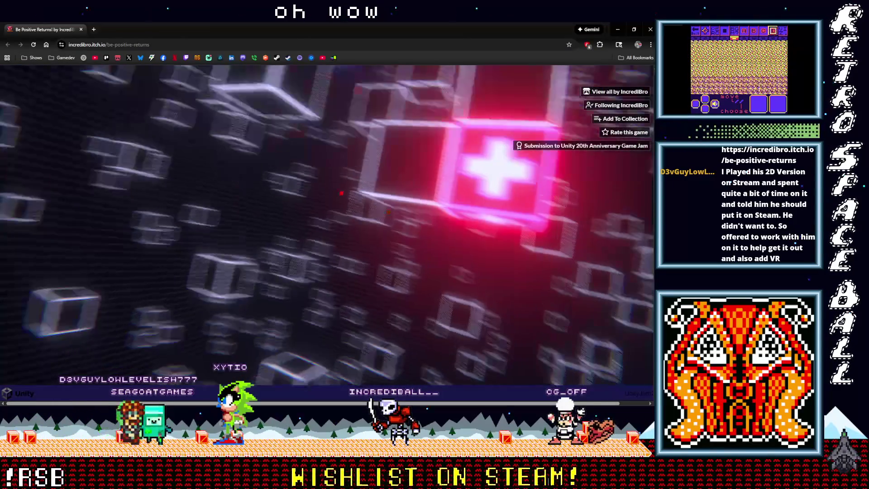
{"action": "left_click", "coordinate": [341, 193]}
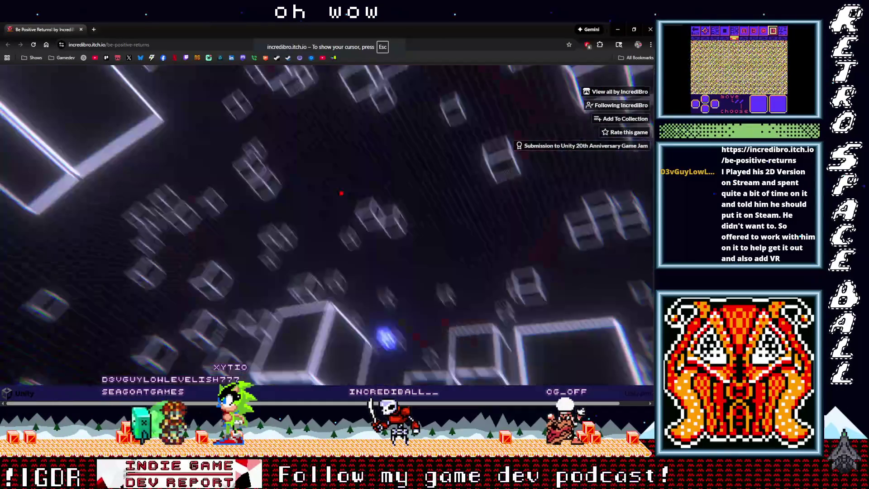
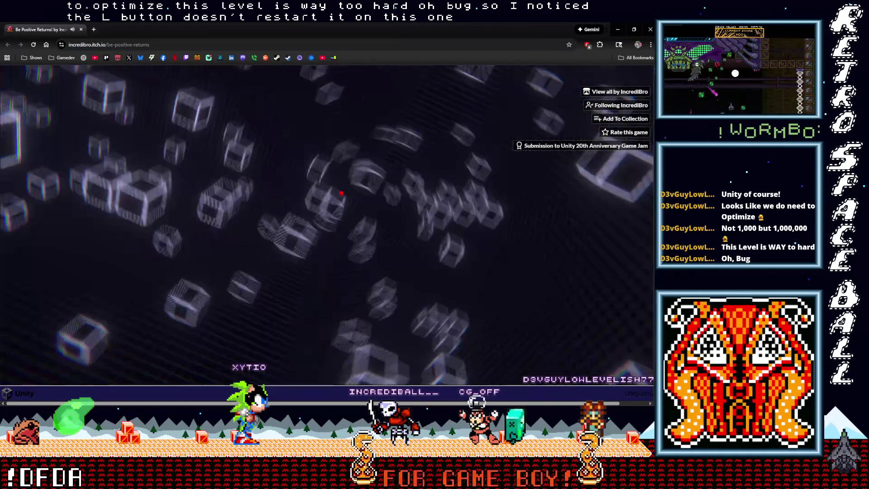
Pause the level, review the sensitivity, volume and fullscreen settings, then quit the game.
{"action": "key", "text": "Escape"}
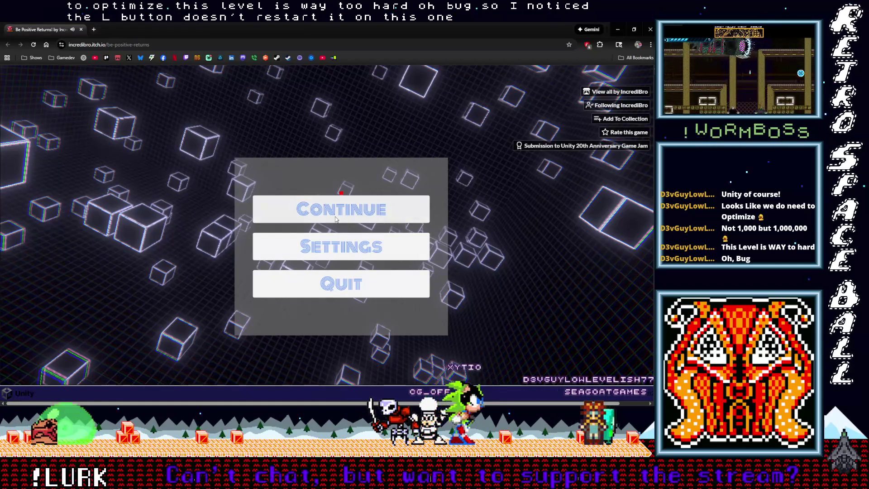
{"action": "left_click", "coordinate": [334, 244]}
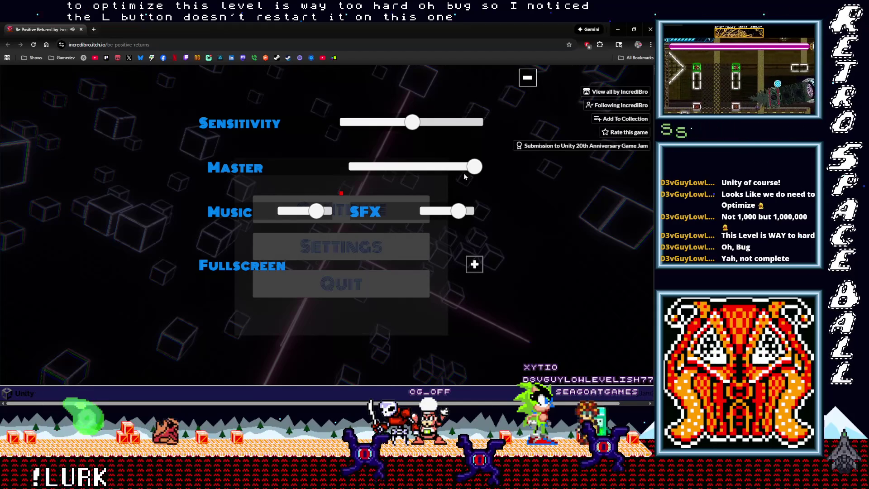
{"action": "left_click", "coordinate": [528, 78]}
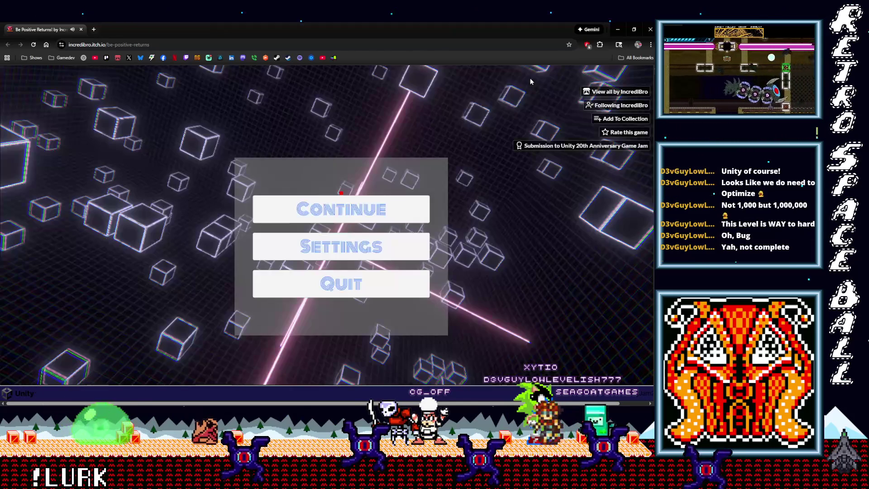
{"action": "left_click", "coordinate": [346, 284]}
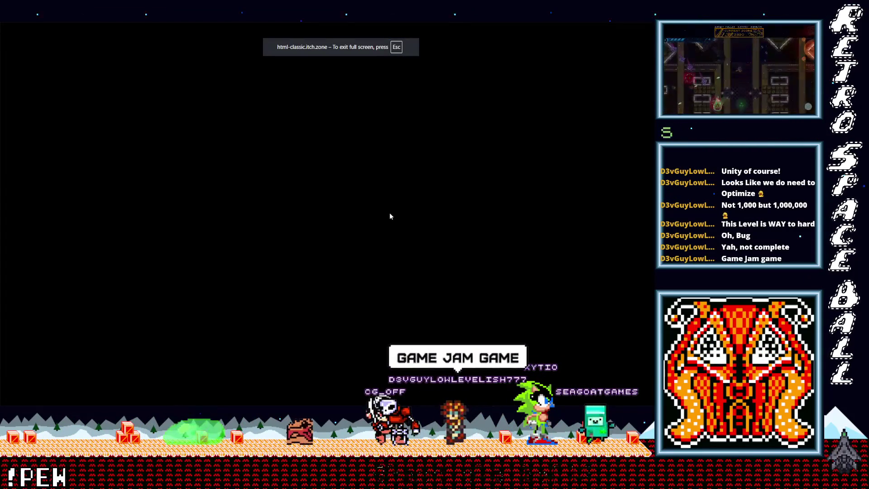
Exit fullscreen and relaunch Be Positive Returns with the red Run game button.
{"action": "key", "text": "Escape"}
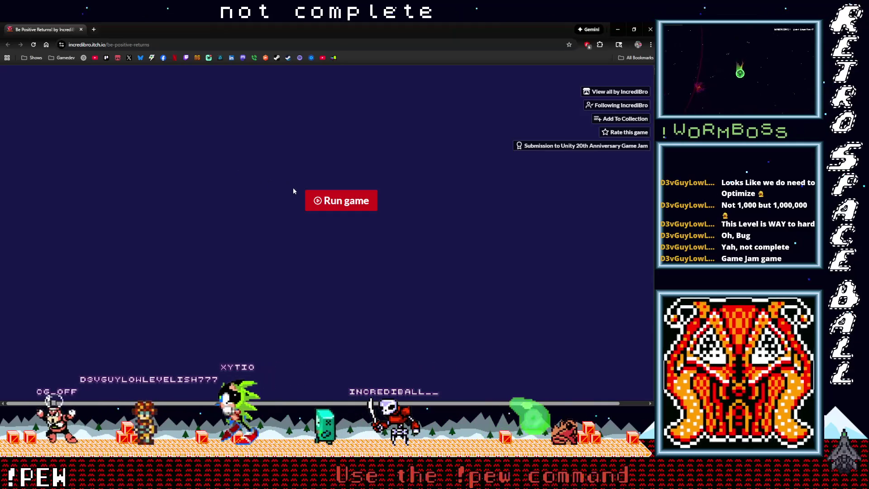
{"action": "left_click", "coordinate": [330, 197]}
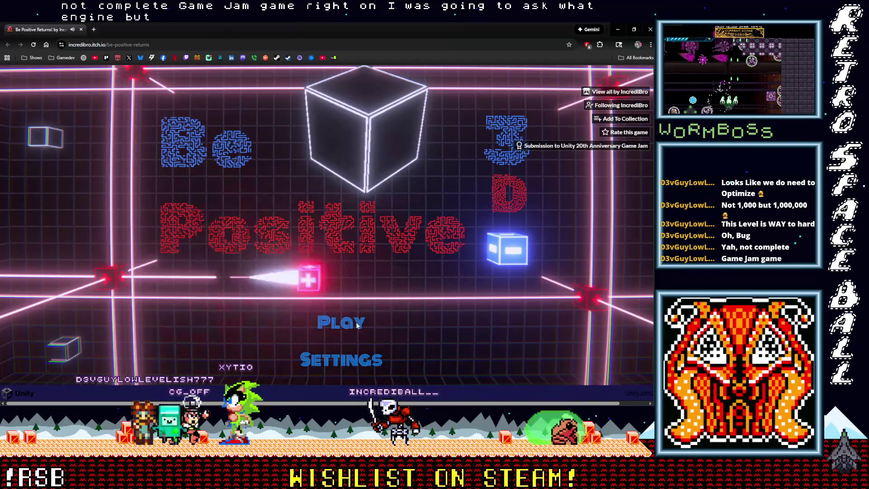
Press Play on the title screen, escape the blank fullscreen view, and relaunch the game.
{"action": "left_click", "coordinate": [344, 325]}
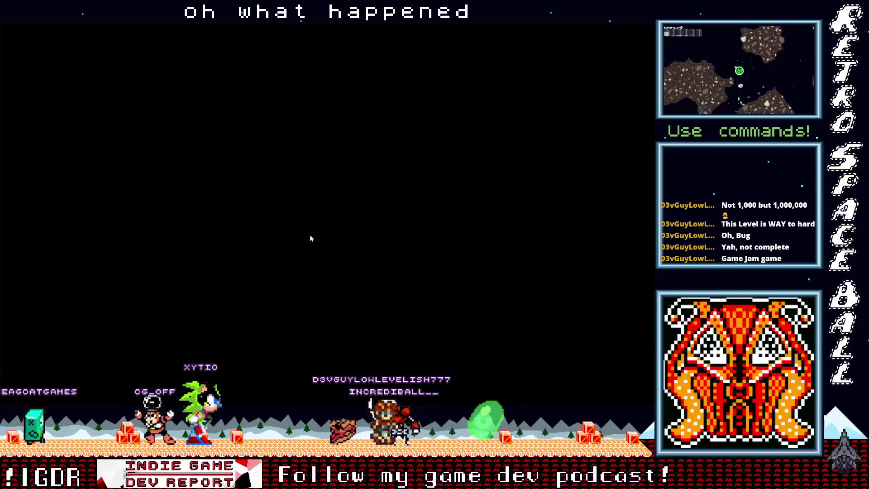
{"action": "key", "text": "Escape"}
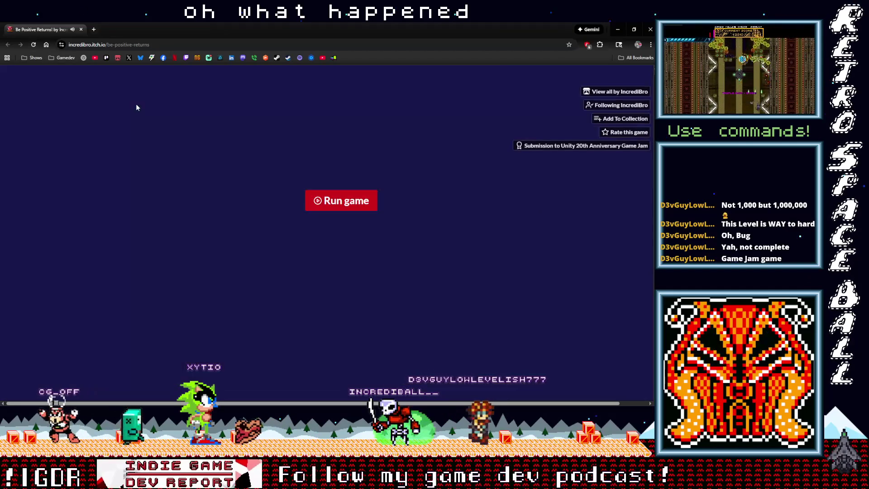
{"action": "left_click", "coordinate": [317, 202]}
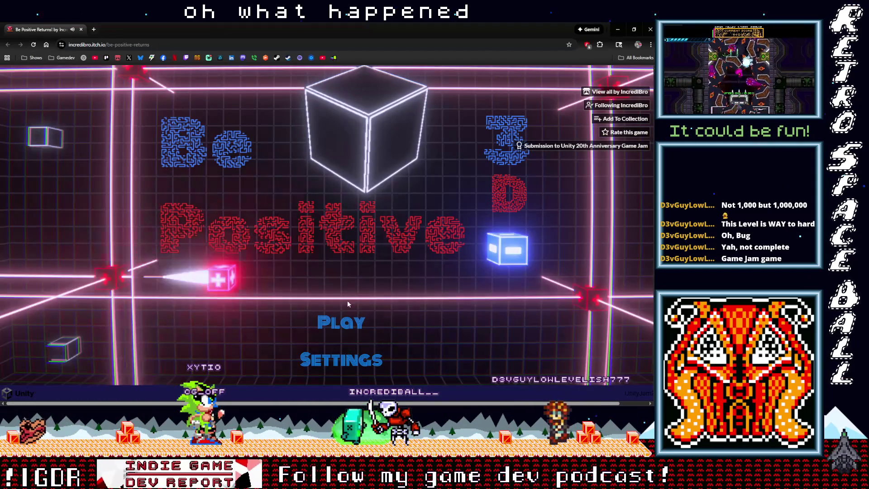
Press Play on the Be Positive 3D title screen once more.
{"action": "left_click", "coordinate": [342, 323]}
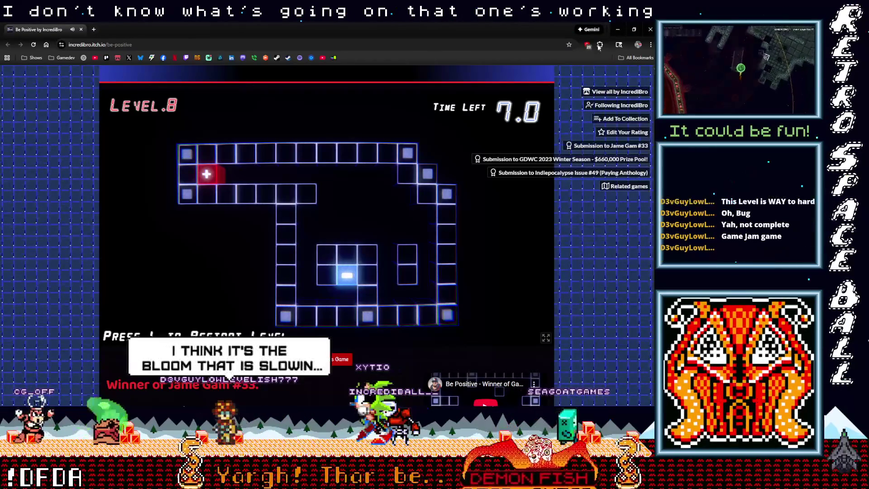
Play the original Be Positive fullscreen, with the 120.0 timer over the cube field.
{"action": "left_click", "coordinate": [619, 29]}
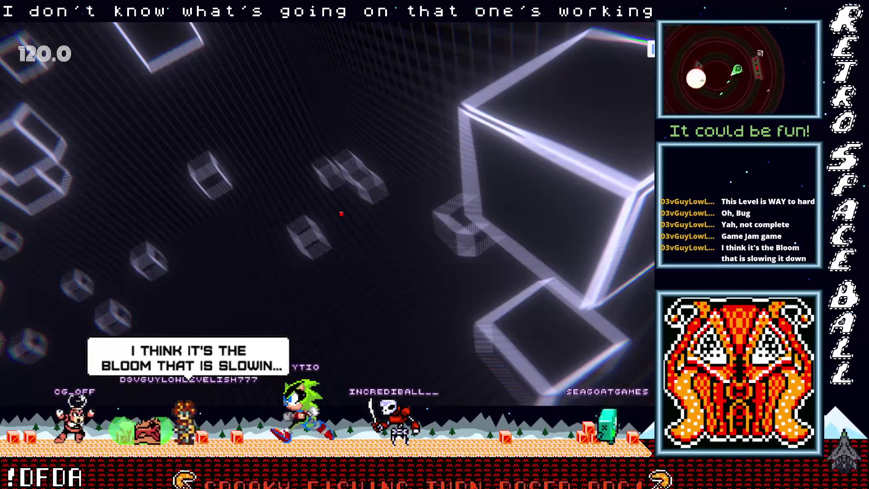